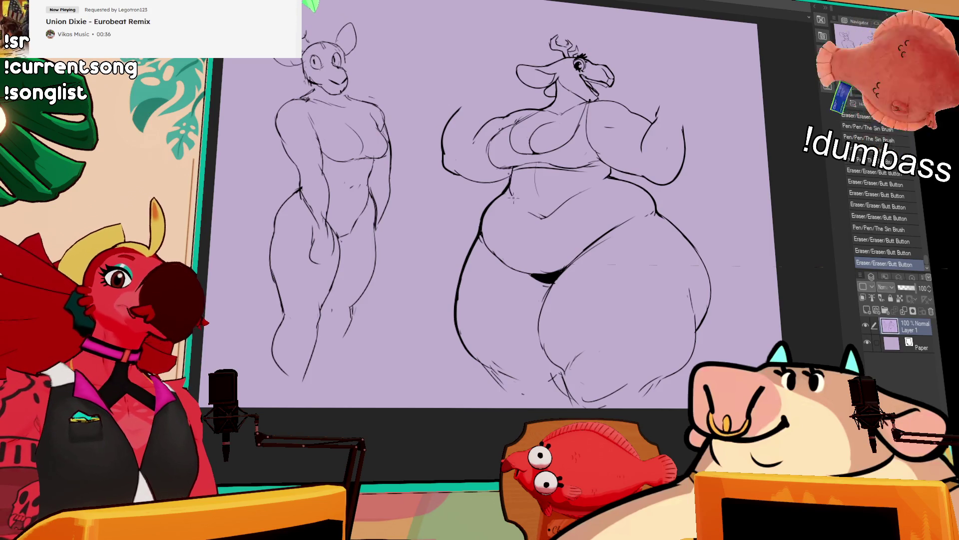
- Erase stray lines on the right figure and redraw her breast line with the Sin Brush
key("ctrl+z")
left_click_drag(509, 208, 520, 199)
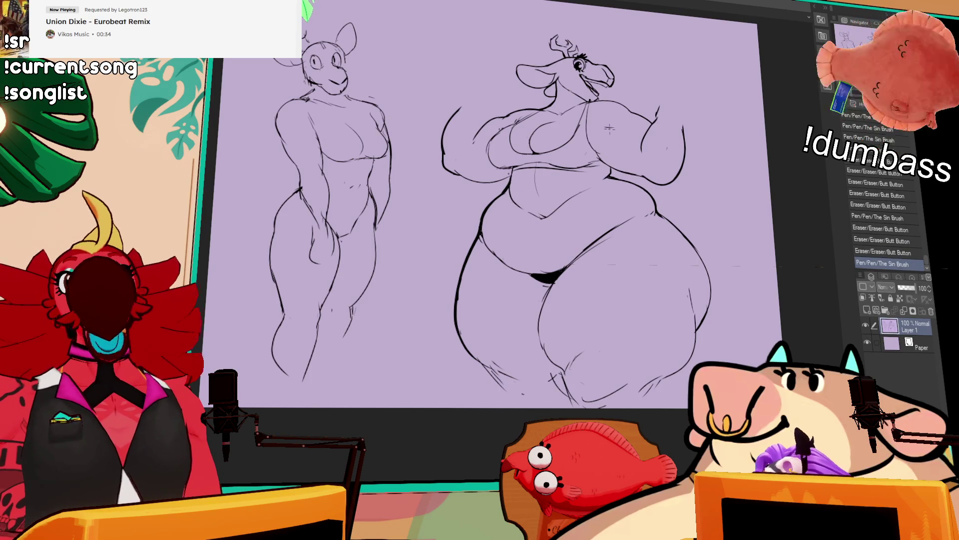
left_click_drag(618, 167, 617, 155)
left_click_drag(607, 195, 574, 178)
mouse_move(614, 145)
left_mouse_down()
mouse_move(633, 131)
mouse_move(622, 142)
left_mouse_up()
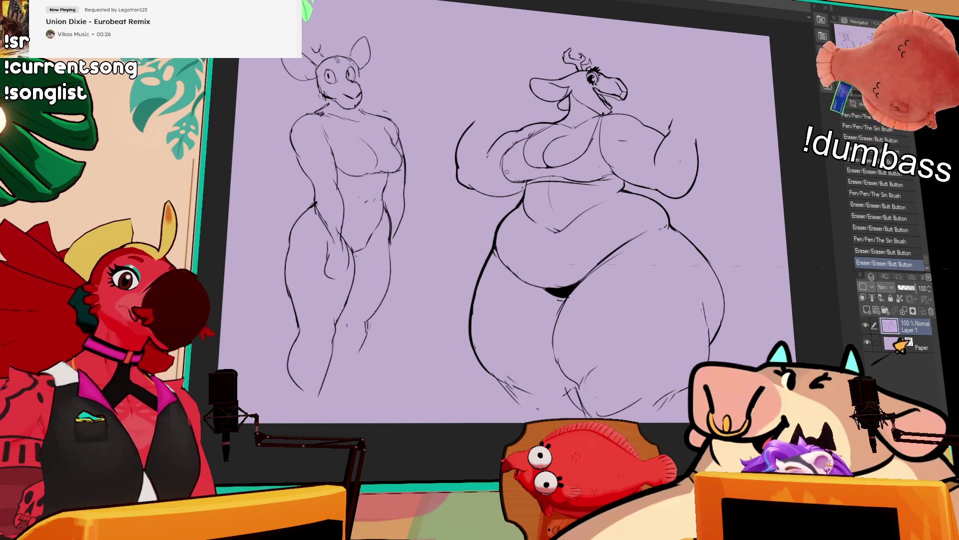
left_click_drag(504, 155, 522, 185)
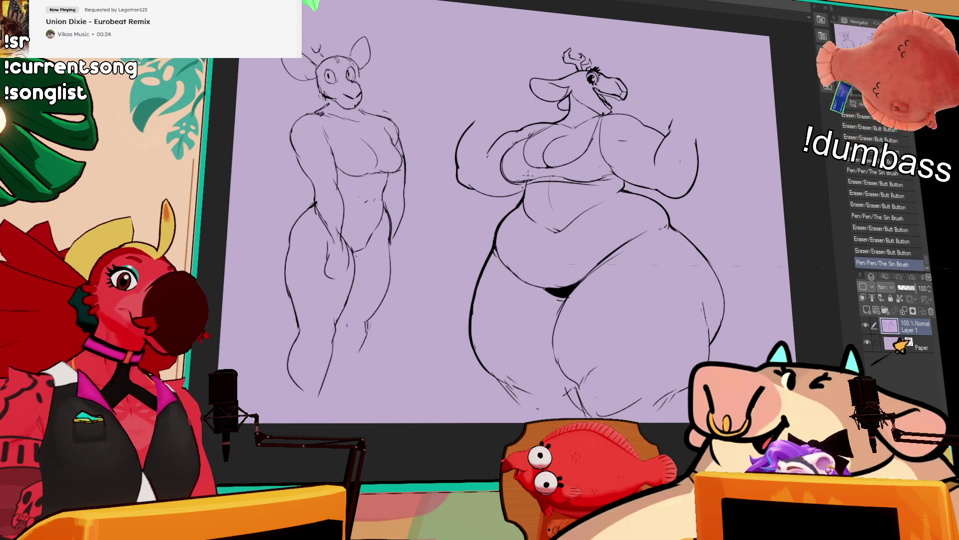
key("ctrl+z")
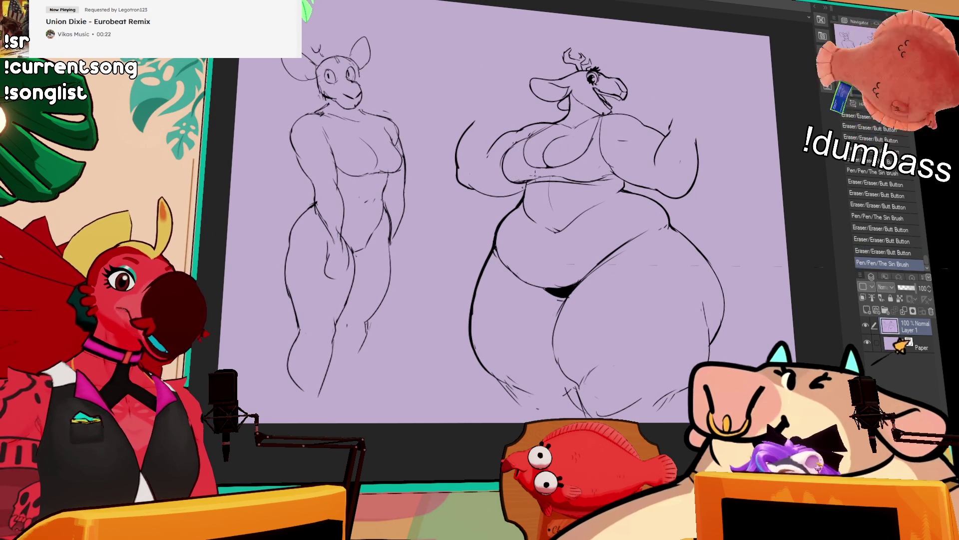
key("ctrl+y")
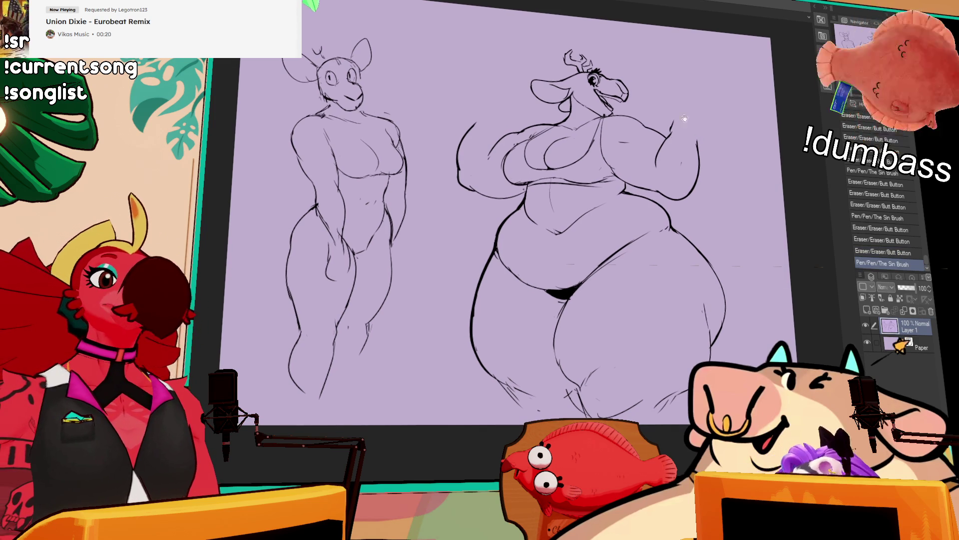
- Clean stray marks near the right figure's neck and reink her chest and upper-arm lines
left_click_drag(714, 115, 715, 123)
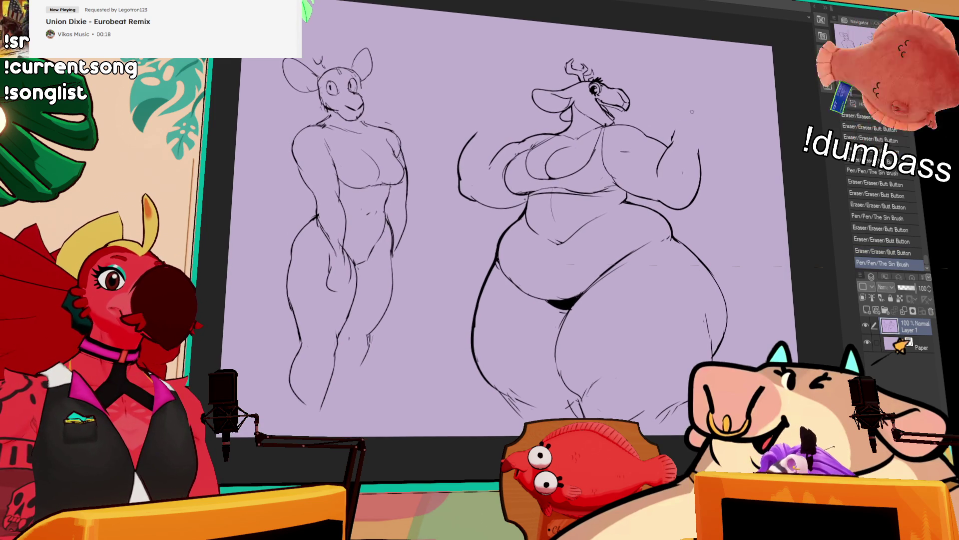
left_click_drag(605, 122, 609, 127)
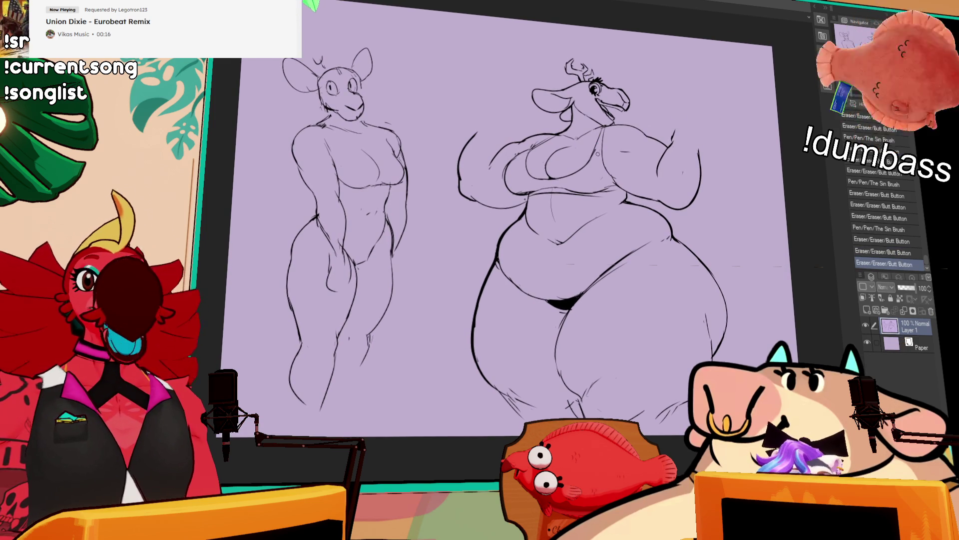
left_click_drag(664, 119, 691, 154)
mouse_move(631, 144)
left_mouse_down()
mouse_move(616, 169)
mouse_move(636, 152)
mouse_move(629, 161)
mouse_move(667, 154)
mouse_move(662, 175)
left_mouse_up()
key("ctrl+z")
key("ctrl+z")
key("ctrl+z")
key("ctrl+z")
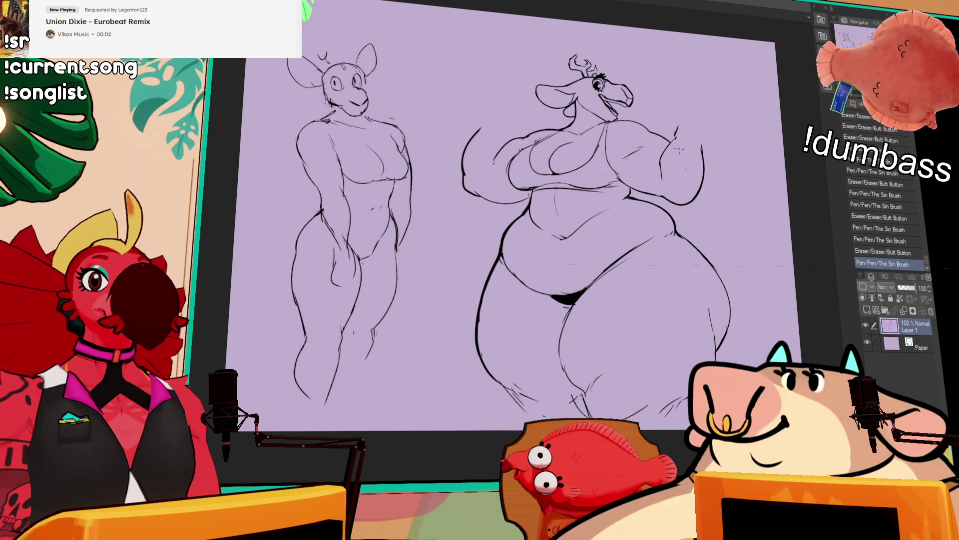
left_click_drag(702, 71, 705, 66)
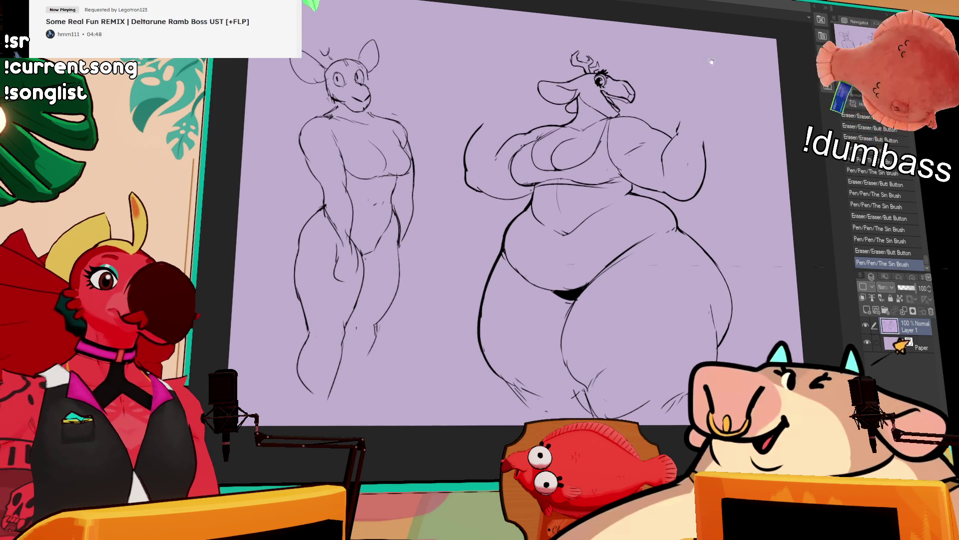
mouse_move(683, 119)
left_mouse_down()
mouse_move(677, 137)
mouse_move(681, 124)
mouse_move(676, 136)
mouse_move(708, 138)
left_mouse_up()
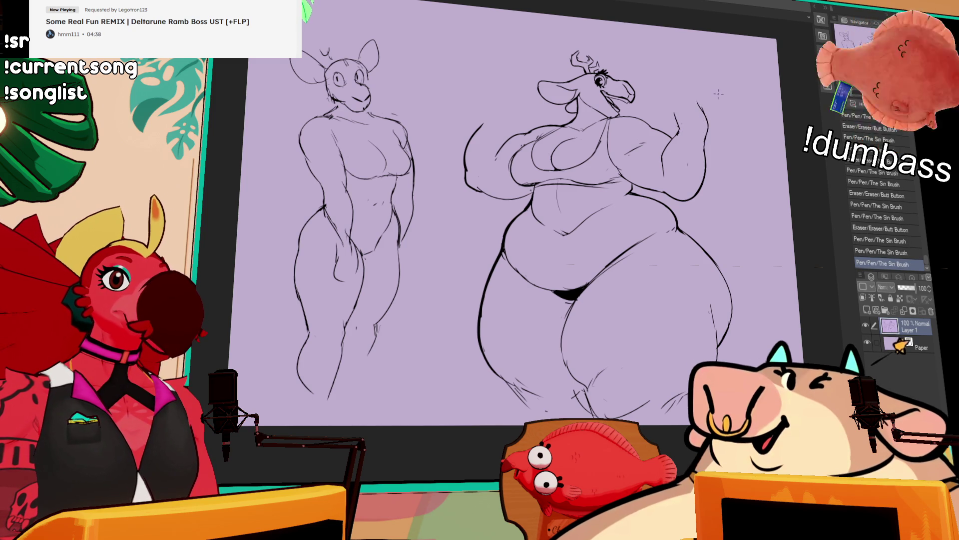
- Erase stray bits on the right deer's raised arm and redraw small line segments
scroll(710, 100, "down", 2)
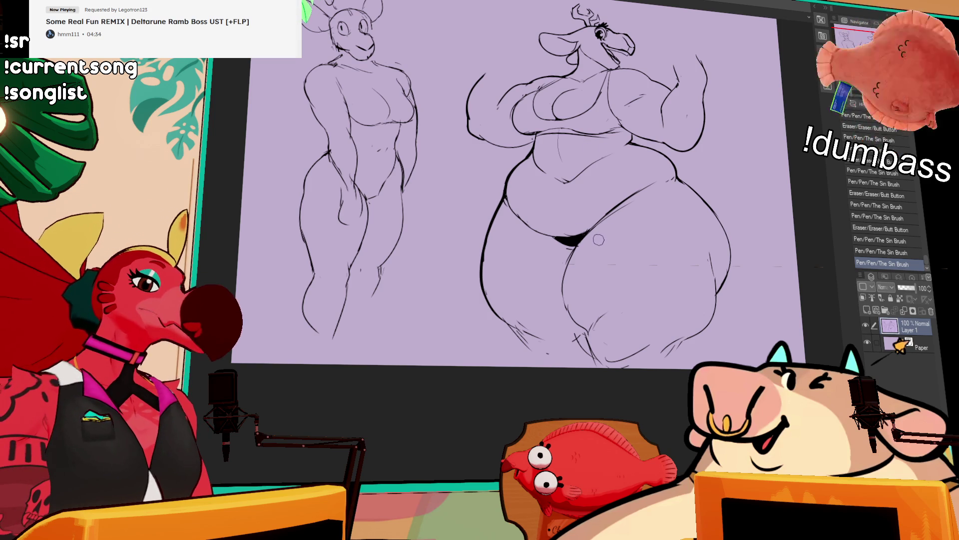
scroll(627, 240, "down", 1)
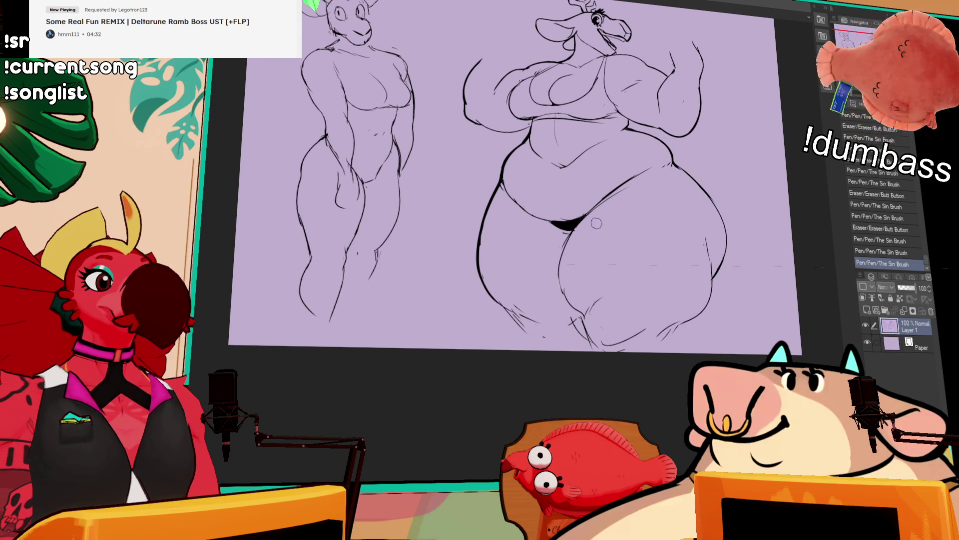
left_click_drag(597, 220, 571, 186)
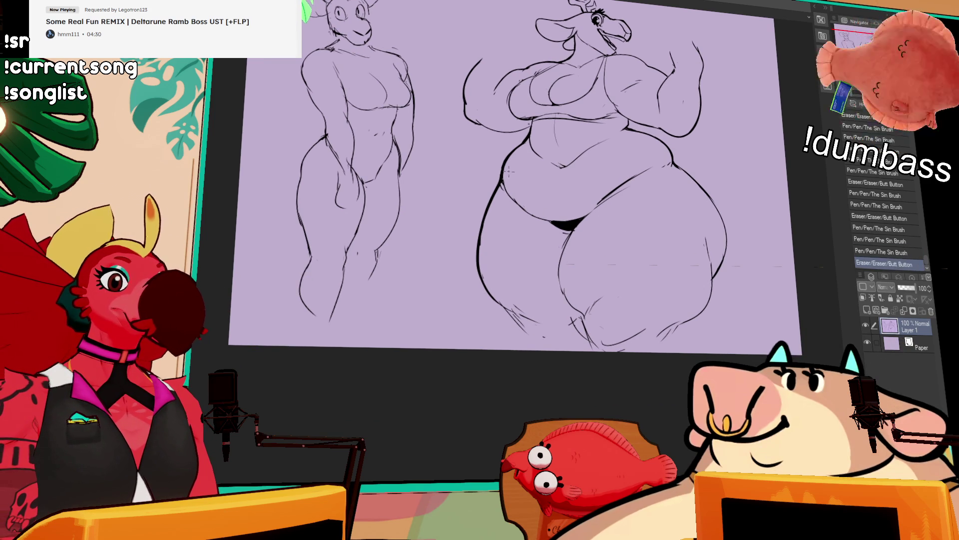
left_click_drag(511, 180, 510, 189)
mouse_move(686, 159)
left_mouse_down()
mouse_move(681, 148)
mouse_move(619, 159)
left_mouse_up()
left_click_drag(591, 186, 597, 184)
left_click_drag(607, 145, 607, 174)
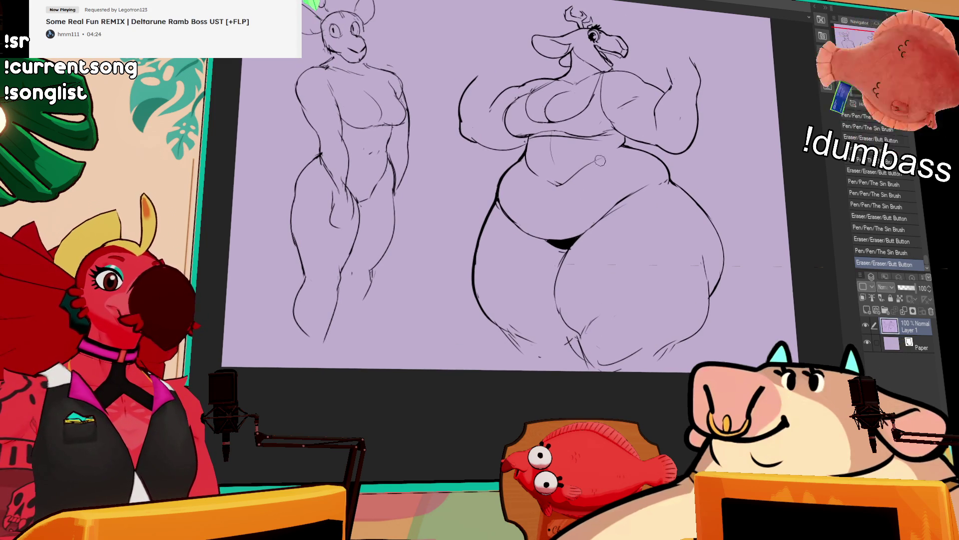
- Add small pen strokes near the right deer's eye and on her raised arm
left_click_drag(626, 131, 629, 162)
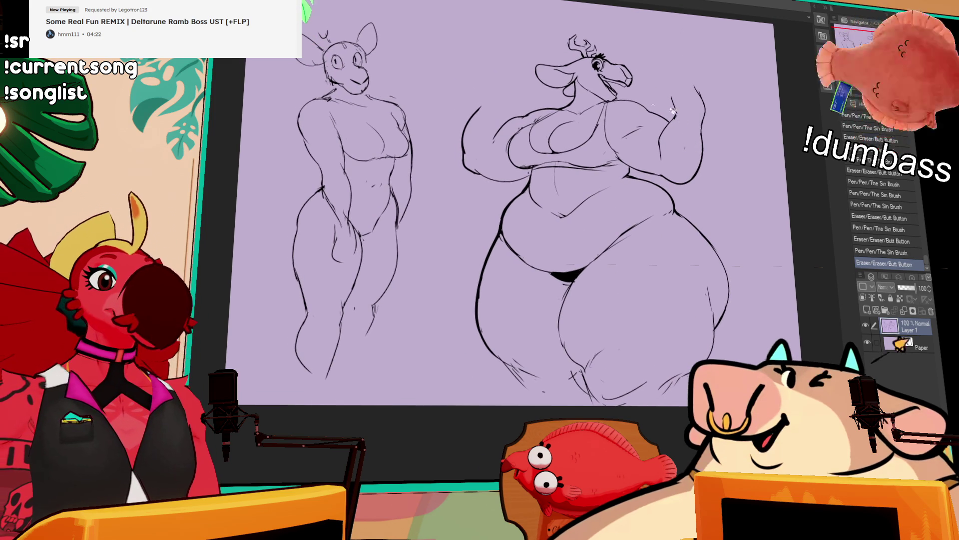
left_click_drag(688, 87, 705, 96)
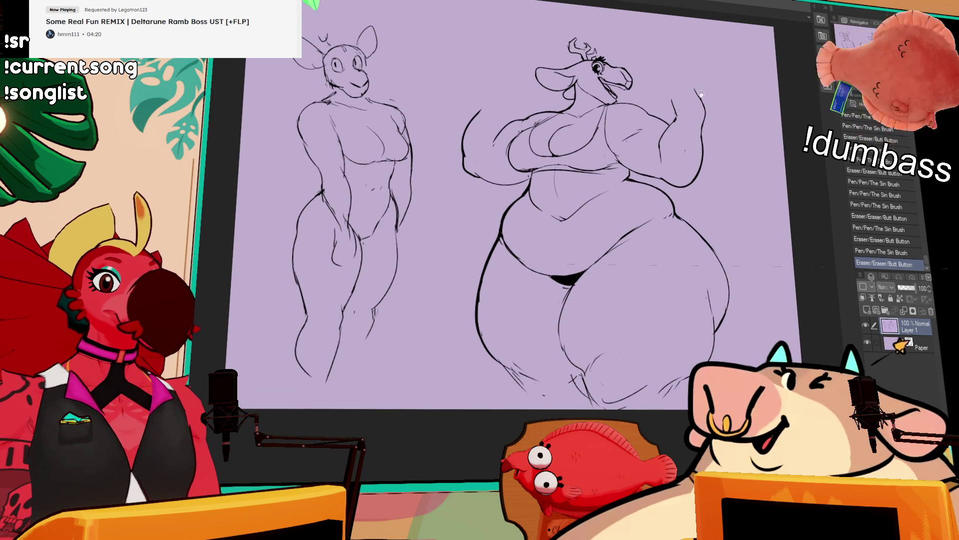
mouse_move(572, 85)
left_mouse_down()
mouse_move(585, 93)
mouse_move(577, 89)
left_mouse_up()
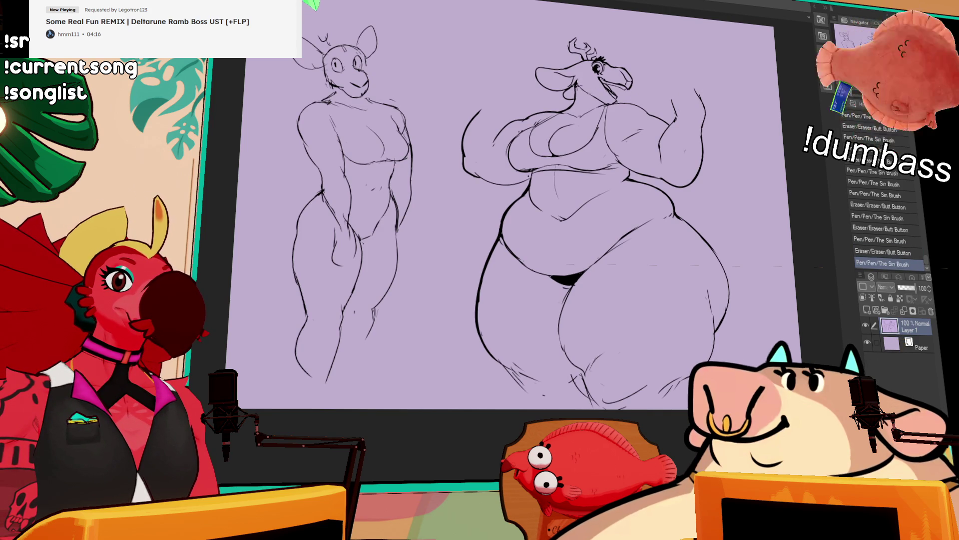
left_click_drag(735, 91, 733, 94)
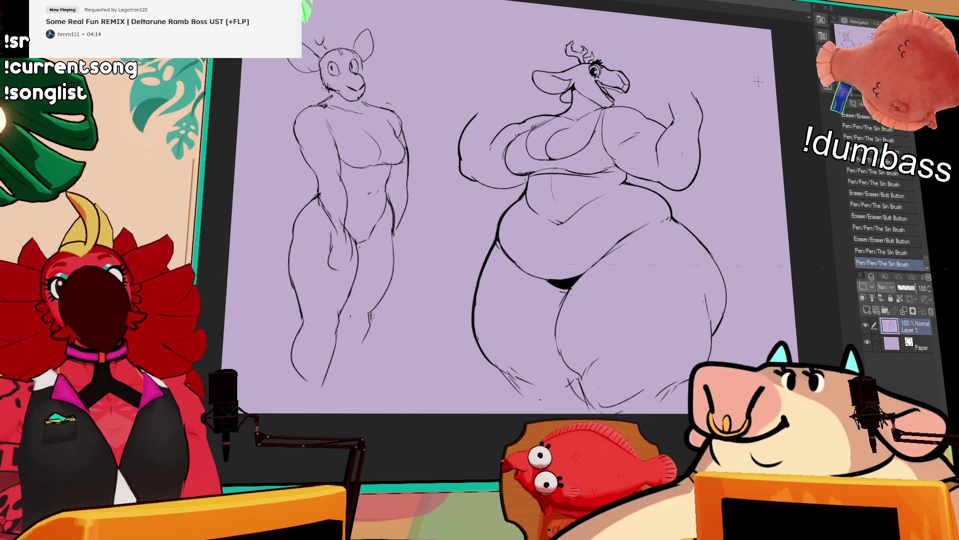
key("ctrl+plus")
left_click_drag(600, 225, 570, 212)
mouse_move(650, 139)
left_mouse_down()
mouse_move(650, 164)
mouse_move(677, 159)
mouse_move(660, 148)
left_mouse_up()
left_click_drag(759, 95, 710, 119)
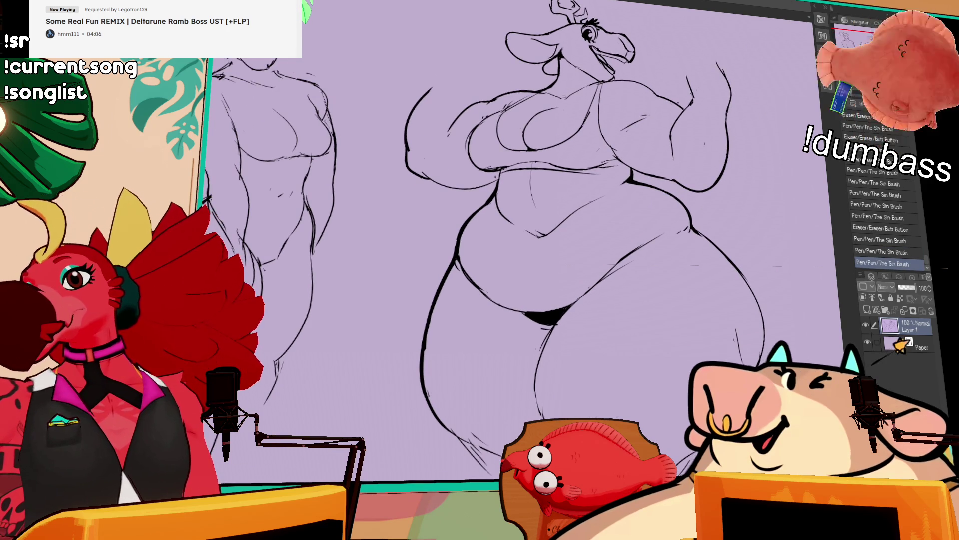
- Redraw the raised arm's upper line further left and sketch a clenched fist
scroll(710, 119, "up", 5)
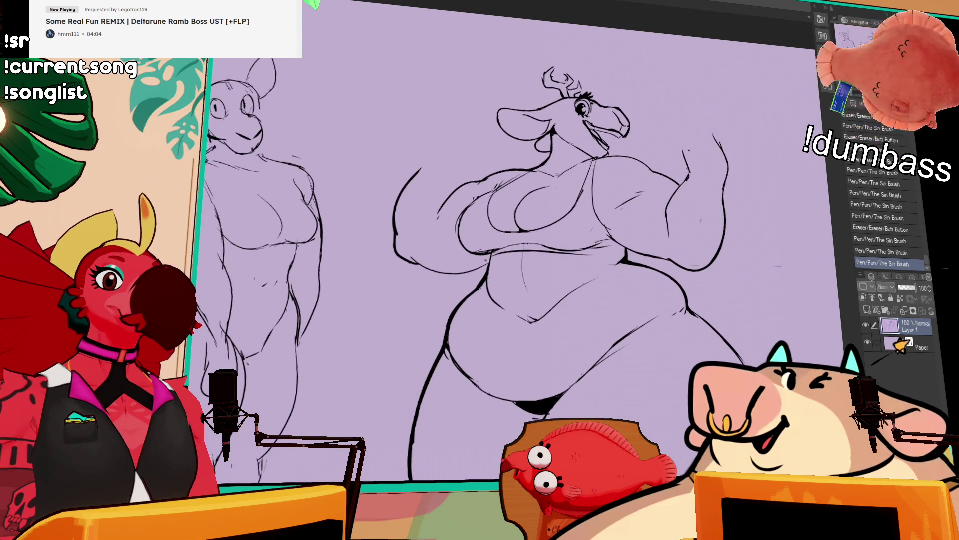
key("ctrl+z")
left_click_drag(688, 178, 684, 138)
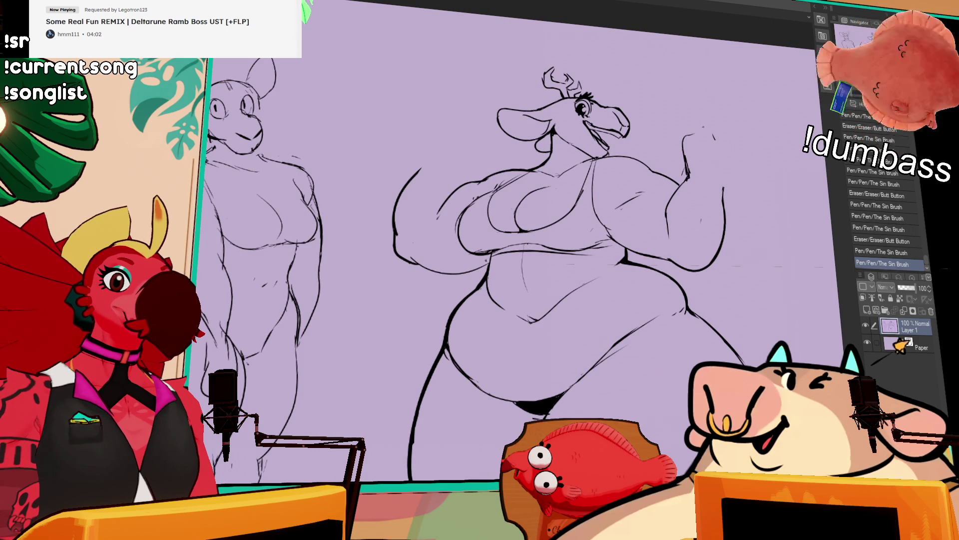
key("ctrl+z")
mouse_move(687, 175)
left_mouse_down()
mouse_move(678, 148)
mouse_move(706, 140)
left_mouse_up()
key("ctrl+z")
key("ctrl+z")
mouse_move(694, 161)
left_mouse_down()
mouse_move(706, 150)
mouse_move(698, 150)
left_mouse_up()
mouse_move(697, 153)
left_mouse_down()
mouse_move(704, 146)
mouse_move(692, 154)
left_mouse_up()
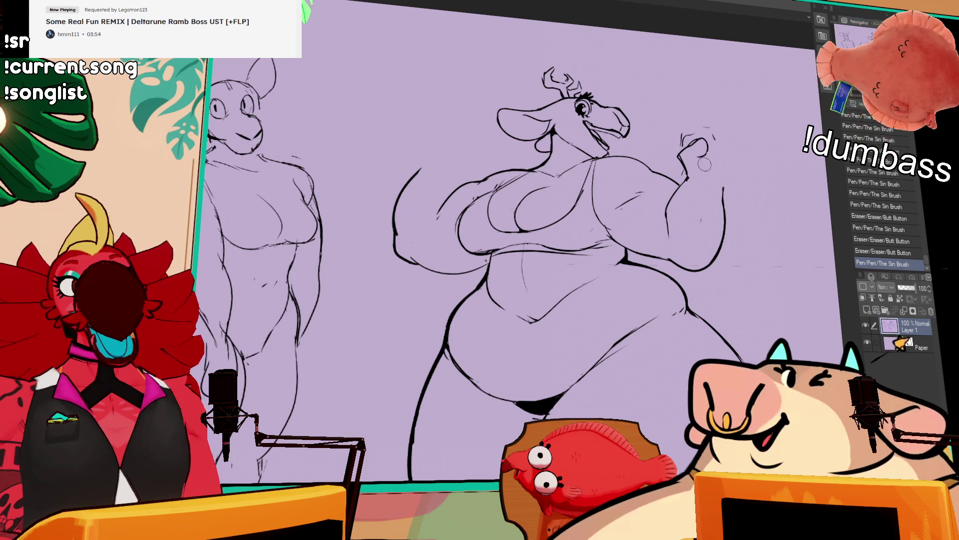
- Lasso the fist sketch, move it into place, and redraw its finger lines
left_click_drag(709, 109, 667, 180)
left_click_drag(692, 145, 688, 177)
key("ctrl+d")
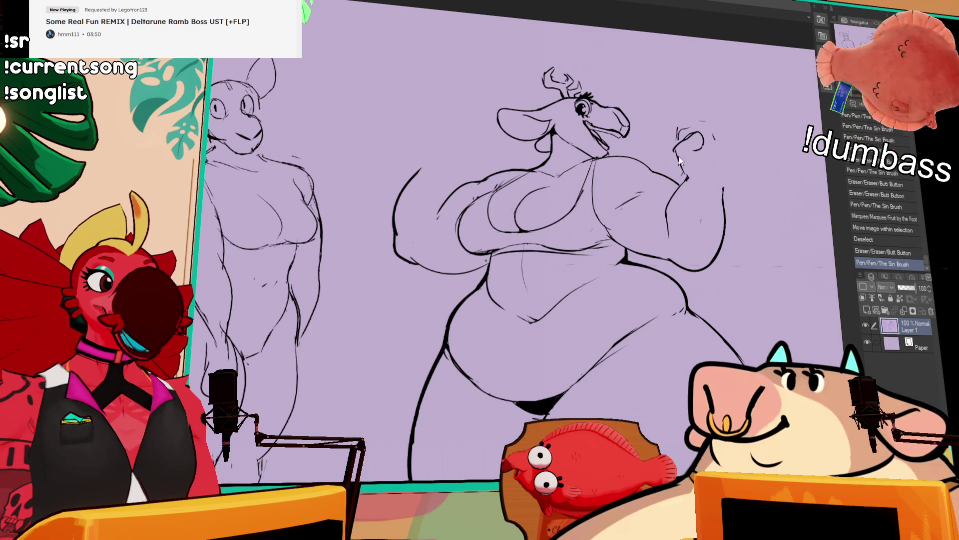
mouse_move(680, 131)
left_mouse_down()
mouse_move(689, 145)
mouse_move(680, 135)
mouse_move(699, 123)
left_mouse_up()
key("ctrl+z")
left_click_drag(701, 123, 727, 125)
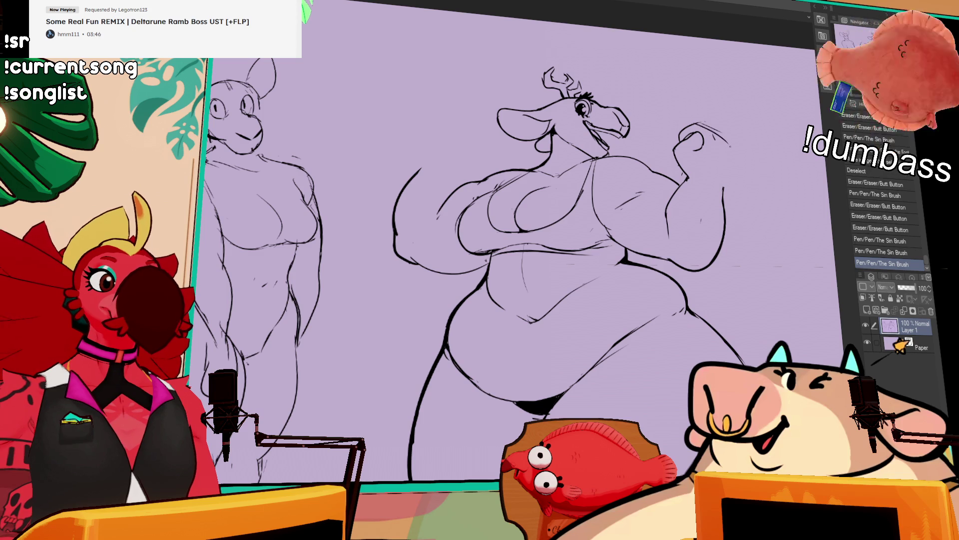
key("ctrl+z")
key("ctrl+z")
key("ctrl+z")
mouse_move(678, 143)
left_mouse_down()
mouse_move(685, 133)
mouse_move(733, 149)
mouse_move(730, 165)
mouse_move(720, 165)
mouse_move(723, 187)
mouse_move(650, 197)
left_mouse_up()
- Erase stray lines around the raised fist and refine its outline
left_click_drag(650, 197, 649, 197)
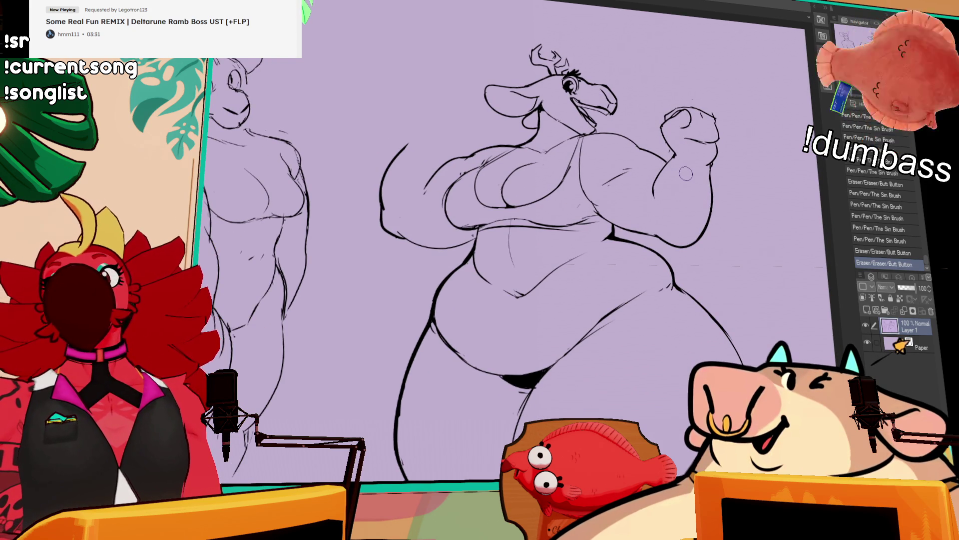
mouse_move(702, 105)
left_mouse_down()
mouse_move(693, 142)
mouse_move(678, 143)
mouse_move(702, 150)
mouse_move(709, 135)
mouse_move(685, 142)
left_mouse_up()
left_click_drag(655, 107, 666, 122)
left_click_drag(702, 89, 703, 90)
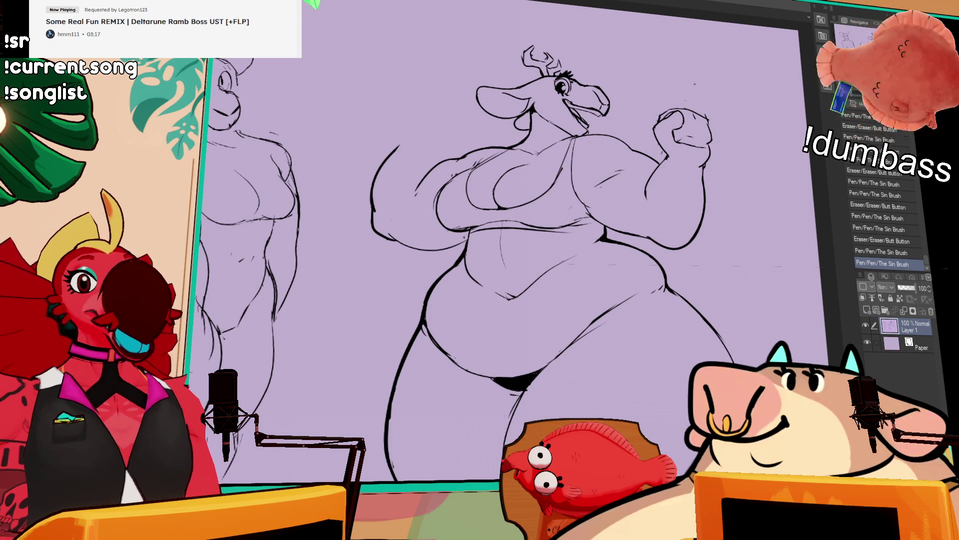
left_click_drag(660, 118, 667, 112)
mouse_move(663, 115)
left_mouse_down()
mouse_move(697, 111)
mouse_move(671, 119)
mouse_move(718, 123)
mouse_move(697, 151)
left_mouse_up()
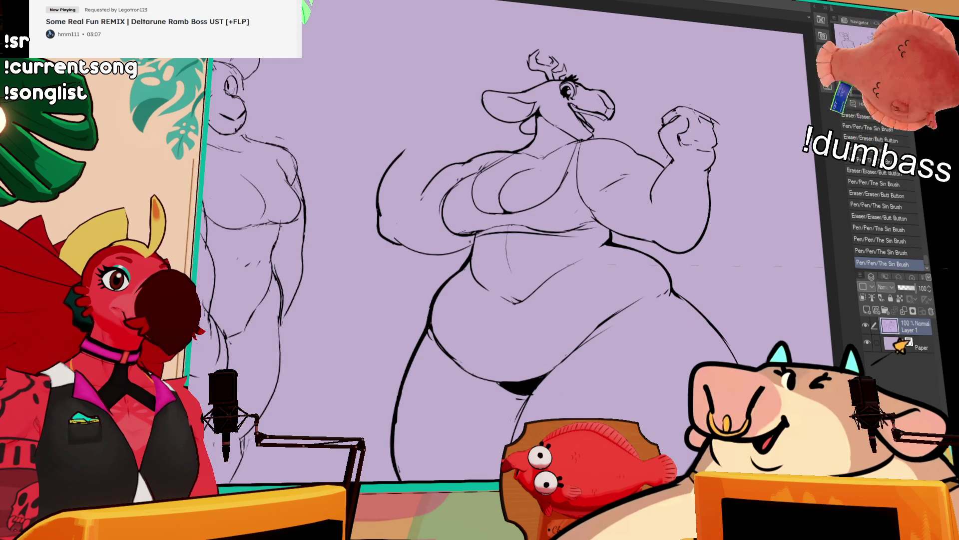
mouse_move(689, 110)
left_mouse_down()
mouse_move(698, 140)
mouse_move(670, 107)
mouse_move(694, 106)
mouse_move(695, 140)
mouse_move(690, 107)
mouse_move(709, 143)
left_mouse_up()
mouse_move(689, 110)
left_mouse_down()
mouse_move(709, 140)
mouse_move(717, 122)
left_mouse_up()
mouse_move(707, 127)
left_mouse_down()
mouse_move(717, 142)
mouse_move(720, 130)
left_mouse_up()
- Erase and reink the outline on the left side of the flexing deer's chest
left_click_drag(550, 250, 538, 243)
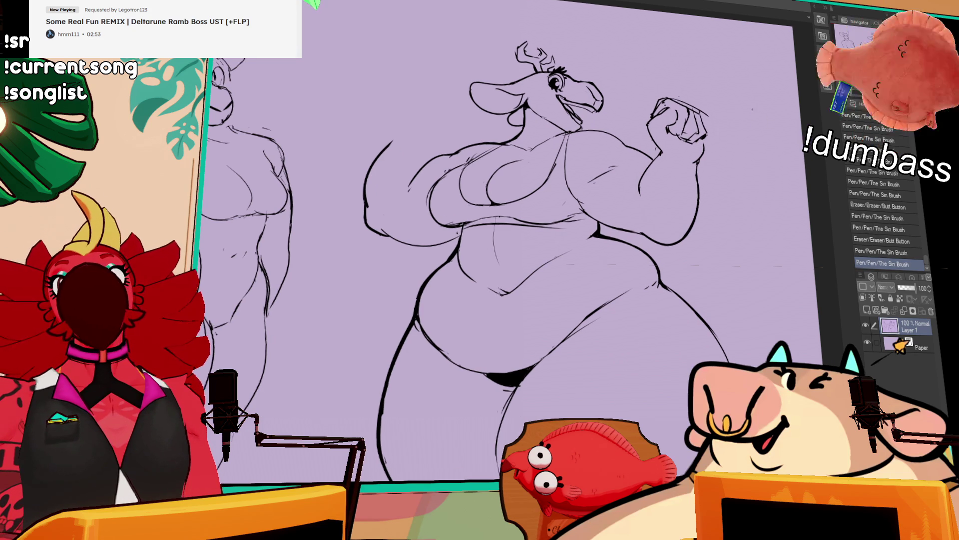
left_click_drag(751, 108, 749, 114)
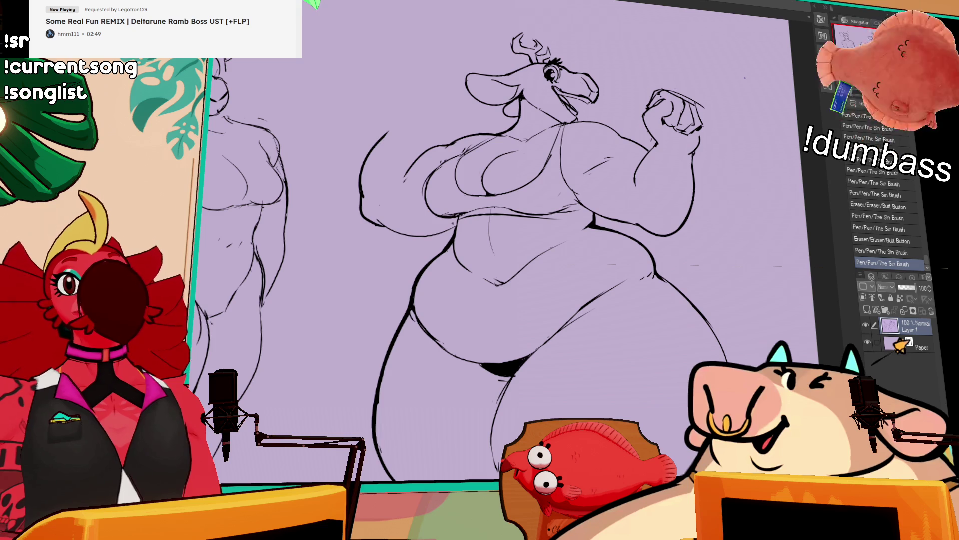
mouse_move(640, 178)
left_mouse_down()
mouse_move(640, 163)
mouse_move(632, 203)
left_mouse_up()
left_click_drag(640, 153, 630, 202)
key("ctrl+z")
key("ctrl+z")
key("ctrl+y")
key("ctrl+y")
left_click_drag(597, 130, 746, 120)
mouse_move(550, 107)
left_mouse_down()
mouse_move(527, 165)
mouse_move(551, 113)
left_mouse_up()
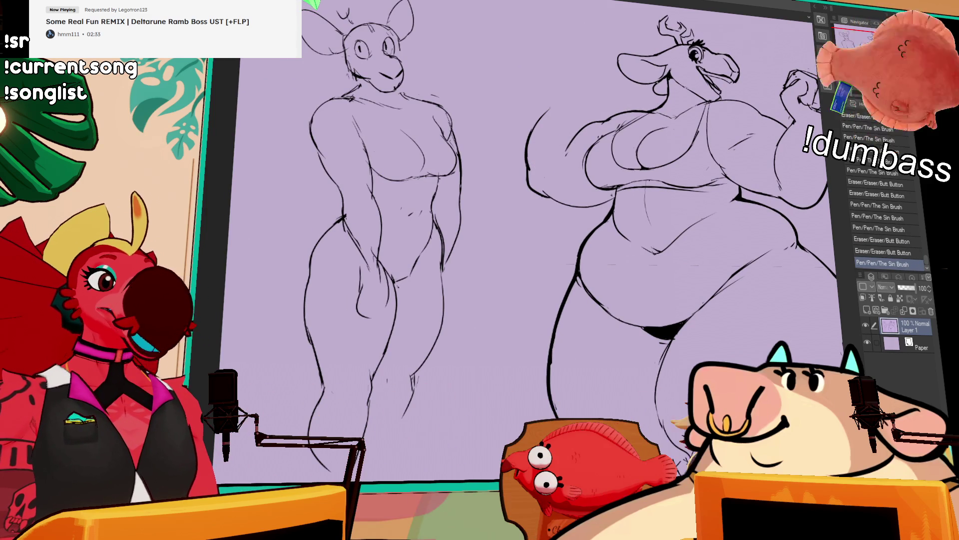
scroll(530, 240, "up", 2)
- Rotate the lassoed fist clockwise with Scale/Rotate, deselect, and touch up the surrounding lines
mouse_move(765, 149)
left_mouse_down()
mouse_move(729, 148)
mouse_move(762, 182)
mouse_move(720, 187)
left_mouse_up()
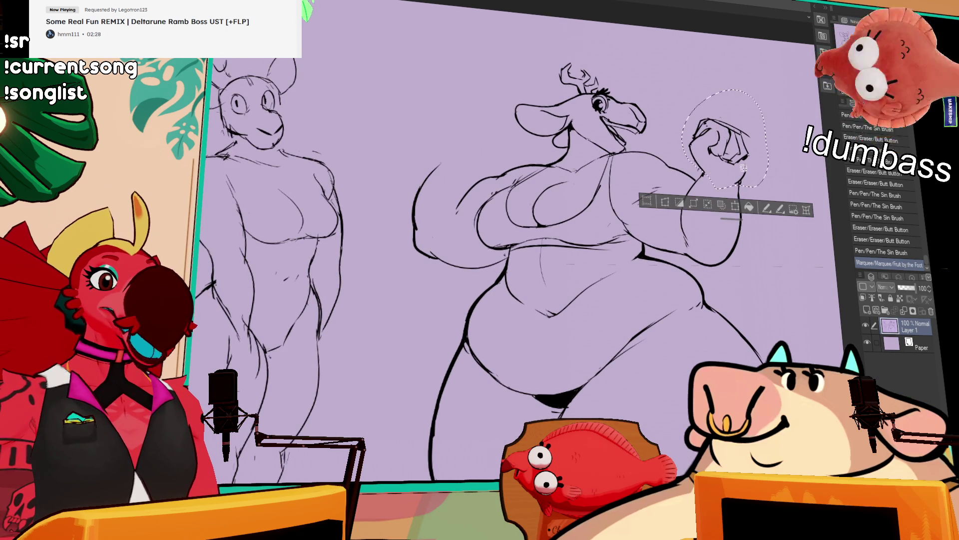
left_click(735, 206)
mouse_move(761, 96)
left_mouse_down()
mouse_move(756, 126)
mouse_move(734, 121)
mouse_move(734, 159)
mouse_move(703, 167)
mouse_move(713, 187)
left_mouse_up()
key("Return")
key("ctrl+d")
mouse_move(710, 184)
left_mouse_down()
mouse_move(716, 191)
mouse_move(725, 174)
left_mouse_up()
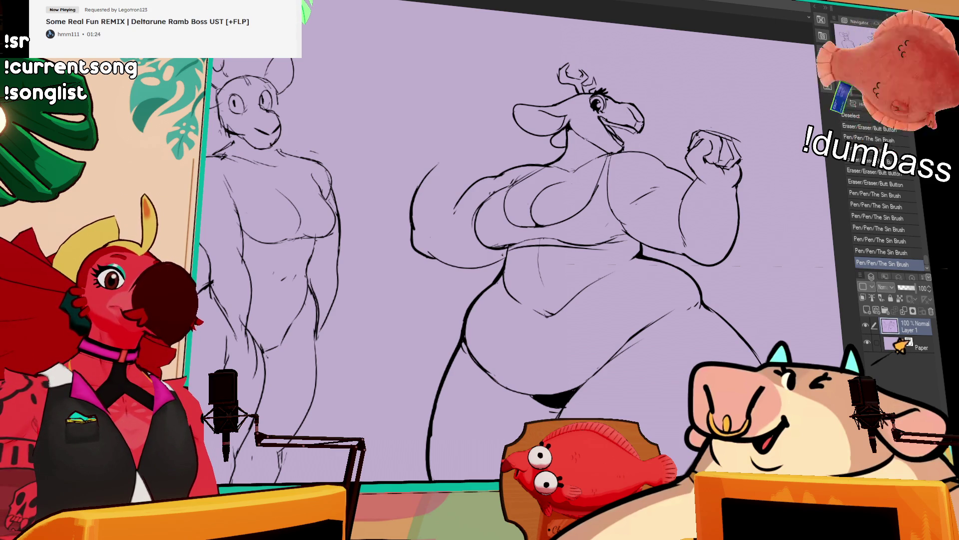
- Lasso the flexing deer's mouth freehand, shift it to its new spot, and deselect
mouse_move(630, 133)
left_mouse_down()
mouse_move(617, 102)
mouse_move(649, 110)
mouse_move(633, 131)
mouse_move(612, 113)
left_mouse_up()
key("ctrl+d")
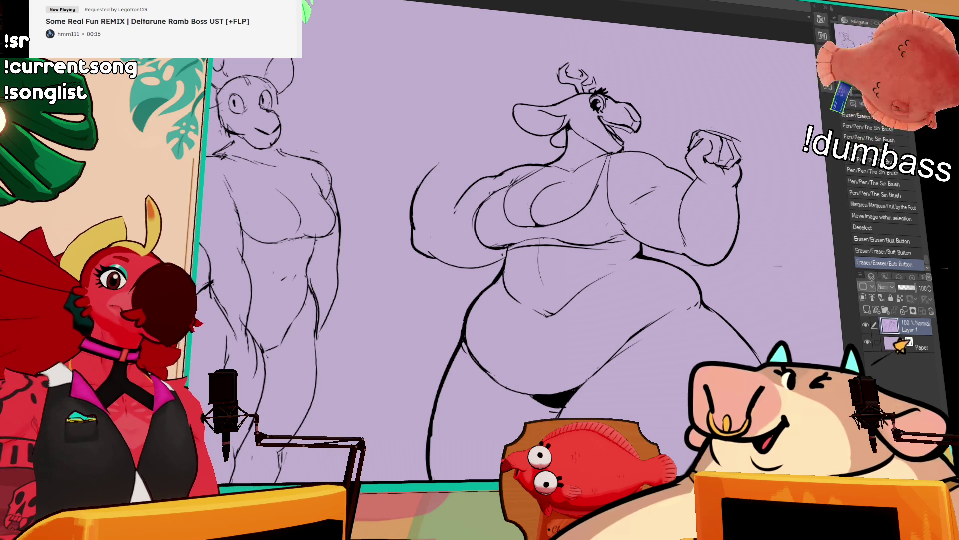
scroll(591, 257, "down", 2)
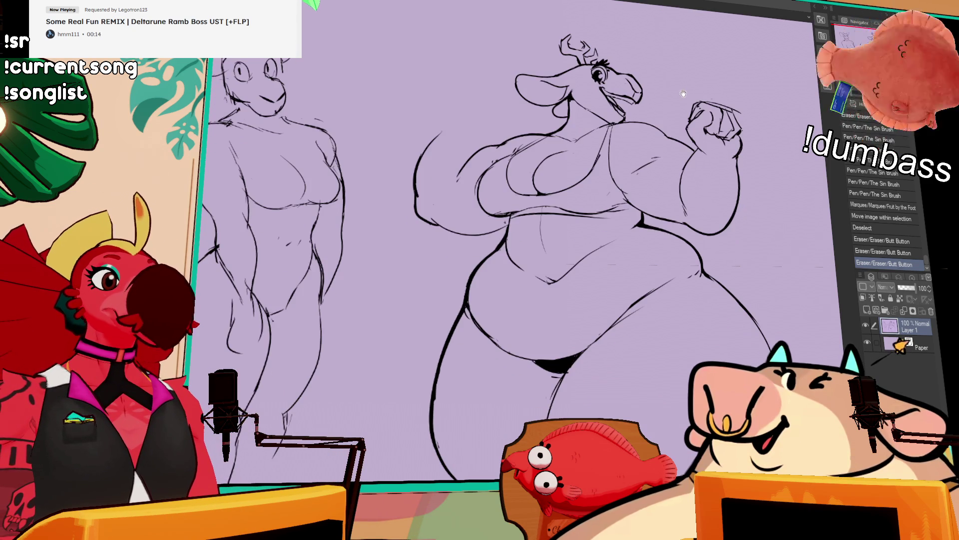
- Ink curved fold lines on the flexing deer's belly and along its left contour
left_click_drag(502, 328, 513, 344)
left_click_drag(515, 297, 508, 306)
mouse_move(572, 291)
left_mouse_down()
mouse_move(591, 305)
mouse_move(573, 345)
left_mouse_up()
key("ctrl+z")
key("ctrl+y")
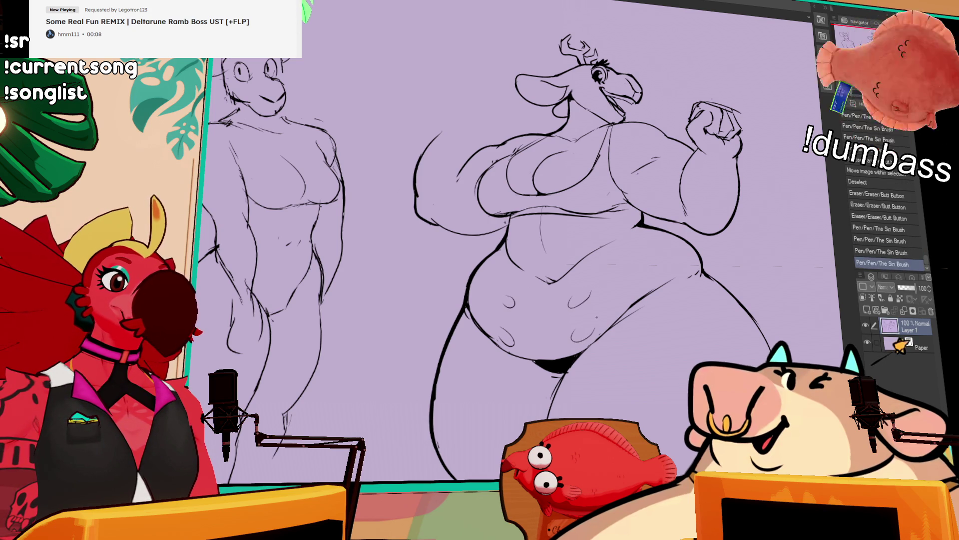
left_click_drag(461, 290, 459, 304)
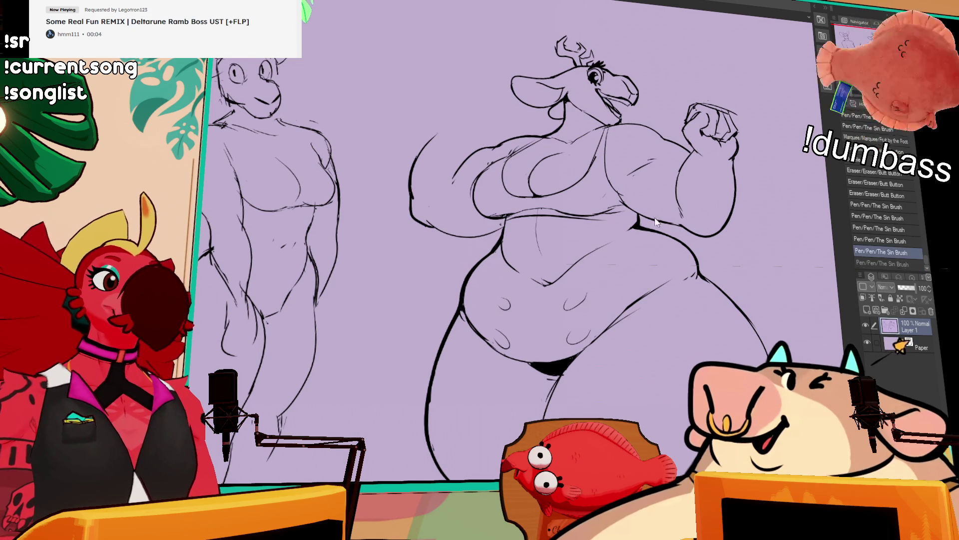
- Add a waist stroke under the right arm, comparing it with undo/redo before keeping it
left_click_drag(641, 215, 639, 227)
key("ctrl+z")
key("ctrl+y")
key("ctrl+z")
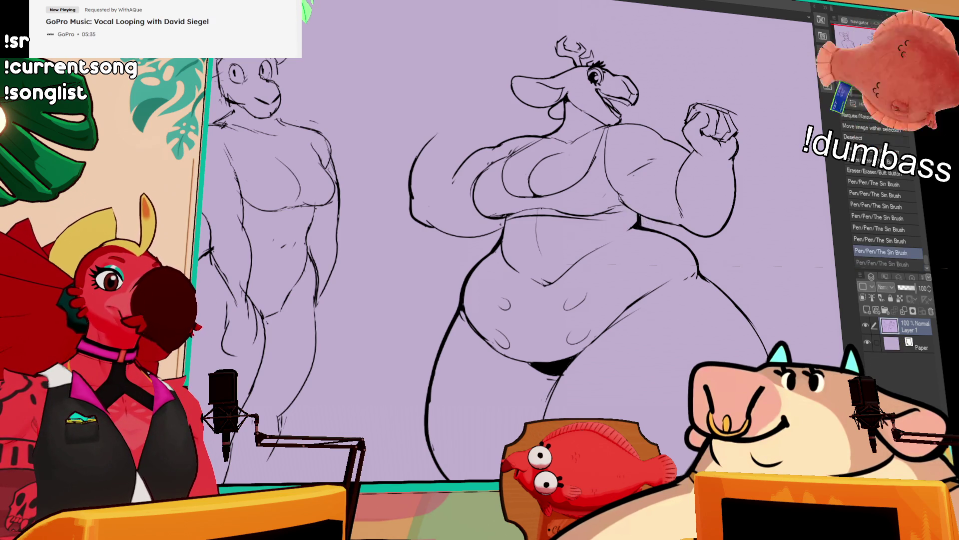
key("ctrl+y")
key("ctrl+z")
key("ctrl+y")
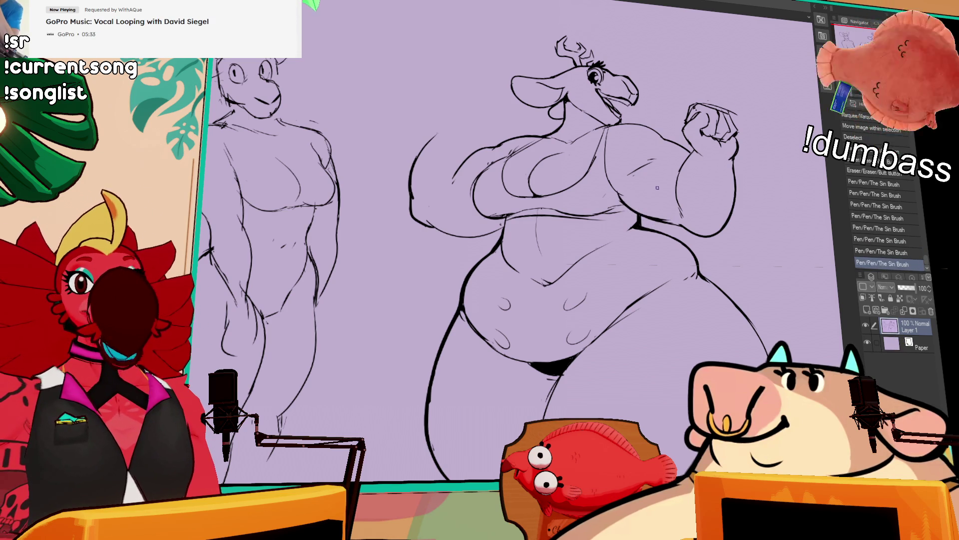
mouse_move(639, 208)
left_mouse_down()
mouse_move(630, 193)
mouse_move(664, 222)
mouse_move(649, 217)
mouse_move(709, 222)
left_mouse_up()
key("ctrl+y")
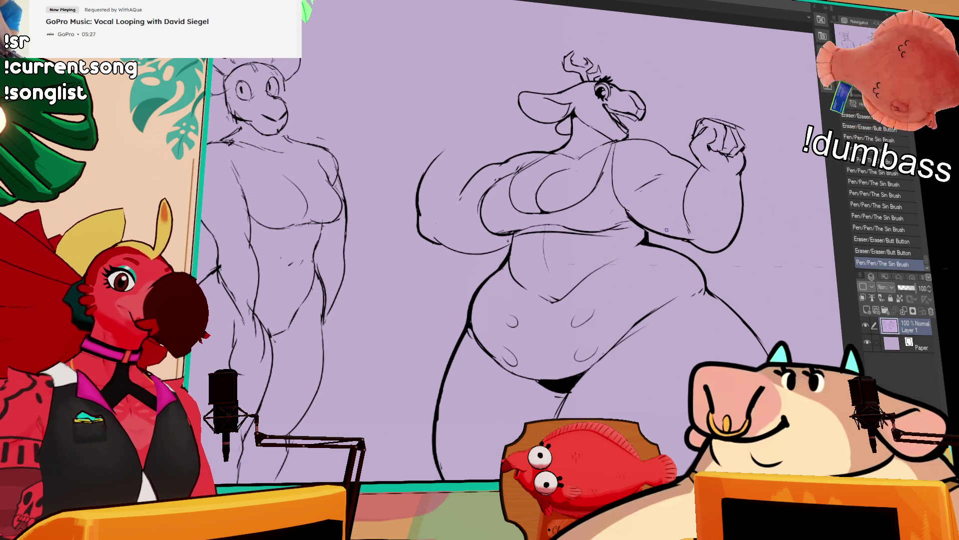
key("ctrl+z")
key("ctrl+y")
key("ctrl+z")
key("ctrl+y")
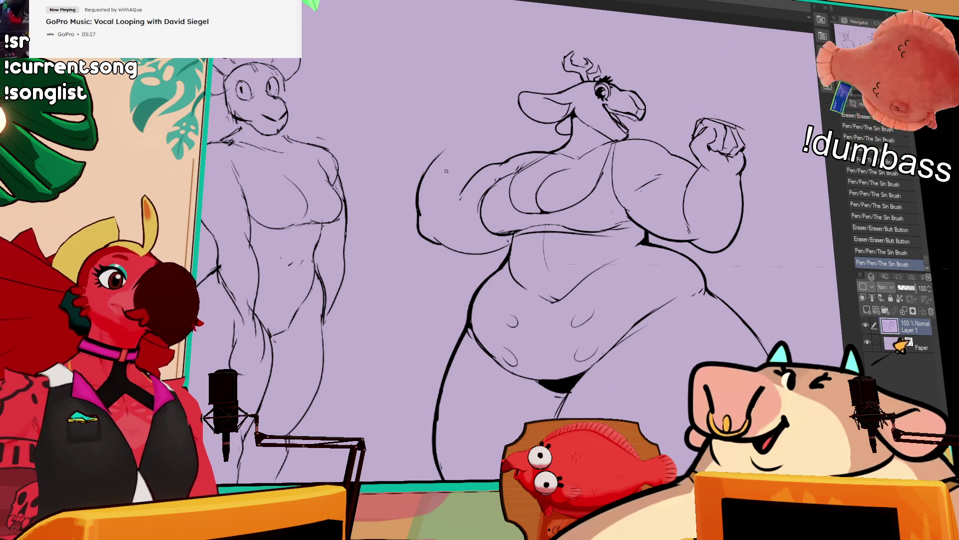
- Darken the lines inside the open mouth and add a short stroke at the fist's left edge
left_click_drag(656, 74, 700, 103)
mouse_move(635, 100)
left_mouse_down()
mouse_move(653, 111)
mouse_move(637, 108)
mouse_move(643, 127)
mouse_move(649, 120)
left_mouse_up()
key("ctrl+z")
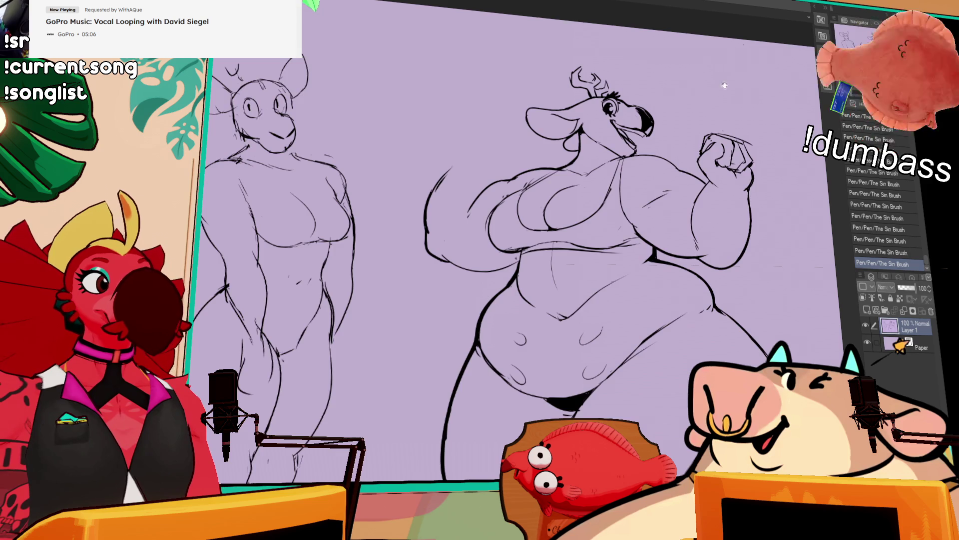
left_click_drag(726, 81, 744, 98)
mouse_move(719, 150)
left_mouse_down()
mouse_move(729, 176)
mouse_move(774, 172)
mouse_move(778, 191)
left_mouse_up()
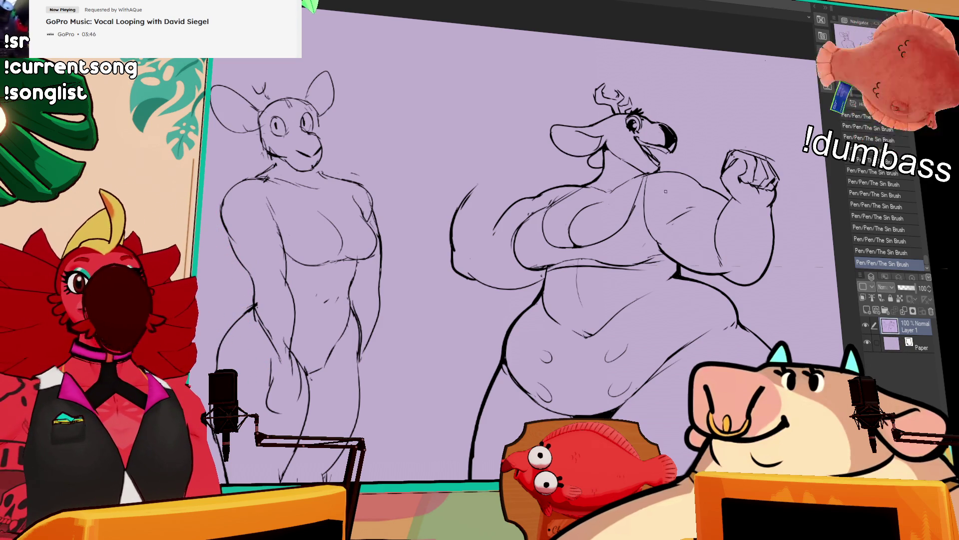
- Erase stray lines near the chest and left arm and try a sweeping left-arm outline curve
mouse_move(667, 202)
left_mouse_down()
mouse_move(702, 215)
mouse_move(685, 219)
left_mouse_up()
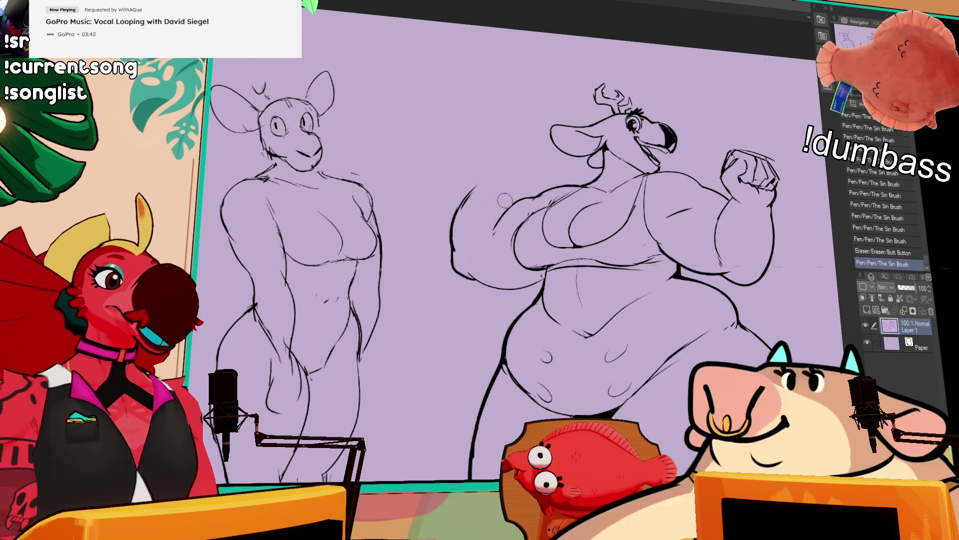
left_click_drag(480, 175, 455, 214)
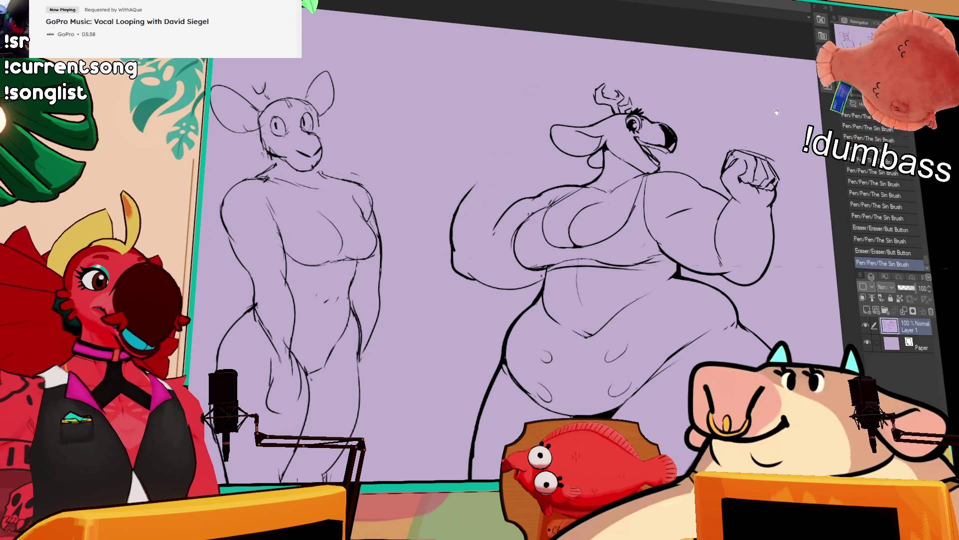
left_click_drag(777, 112, 776, 103)
mouse_move(477, 173)
left_mouse_down()
mouse_move(455, 201)
mouse_move(462, 189)
left_mouse_up()
left_click_drag(502, 164, 452, 205)
key("ctrl+z")
key("ctrl+z")
mouse_move(504, 165)
left_mouse_down()
mouse_move(457, 205)
mouse_move(509, 200)
mouse_move(464, 180)
mouse_move(452, 192)
left_mouse_up()
key("ctrl+z")
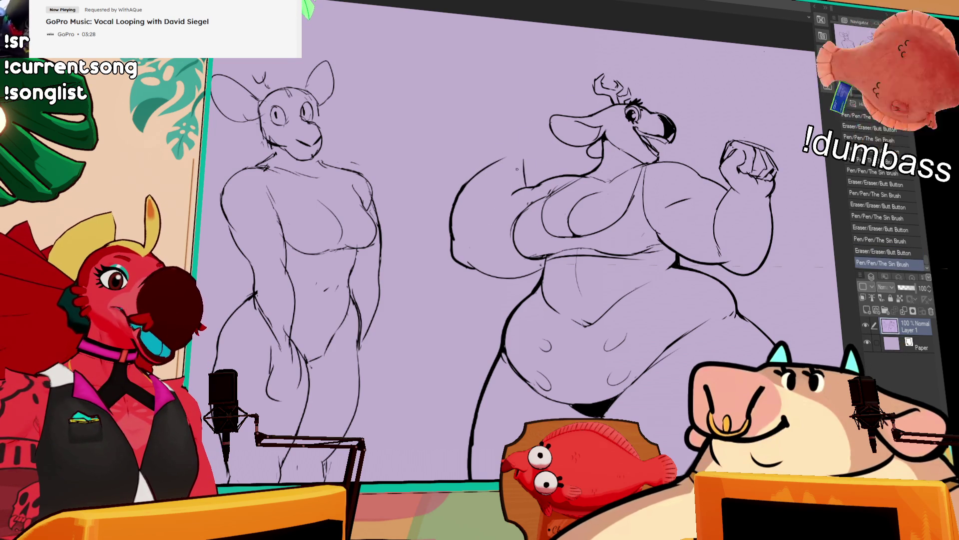
left_click_drag(504, 159, 476, 176)
key("ctrl+z")
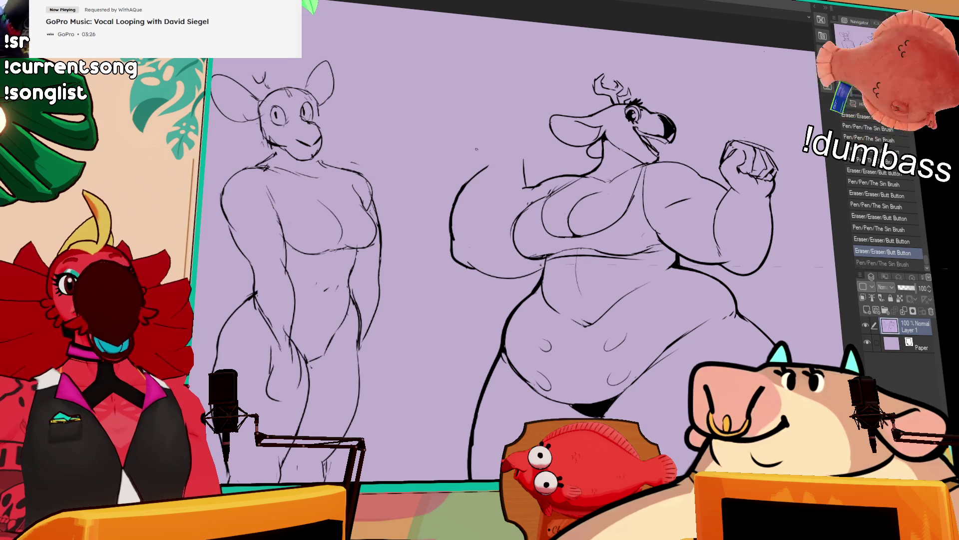
- Erase the old upper left-arm outline and reink it as one continuous curve
left_click_drag(551, 161, 515, 212)
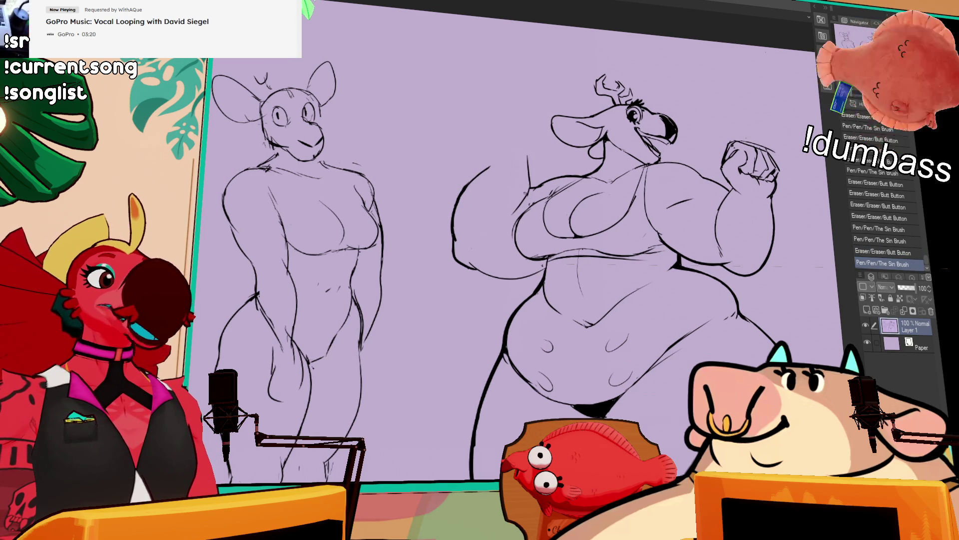
left_click_drag(492, 168, 470, 183)
left_click_drag(497, 146, 501, 149)
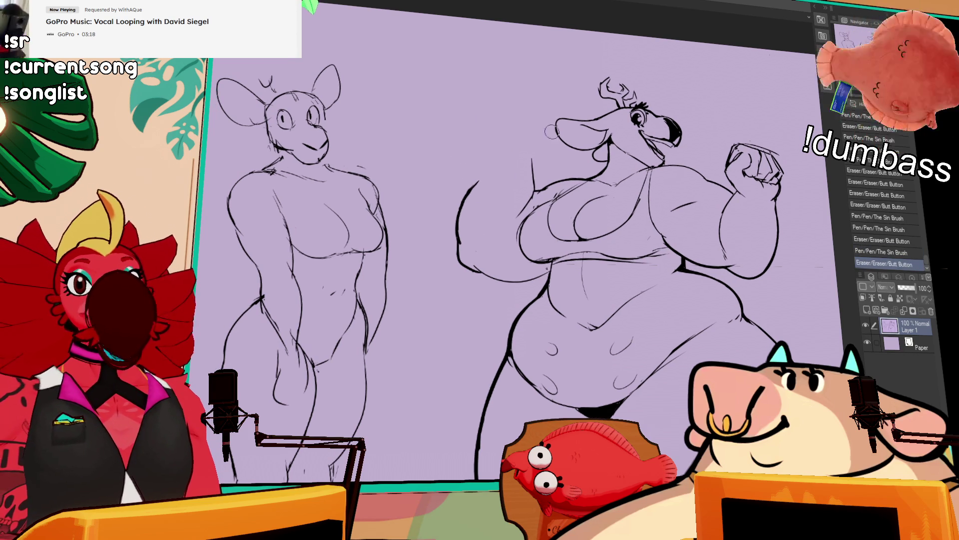
left_click_drag(473, 195, 457, 238)
left_click_drag(497, 161, 457, 217)
key("ctrl+z")
mouse_move(490, 165)
left_mouse_down()
mouse_move(456, 214)
mouse_move(457, 237)
left_mouse_up()
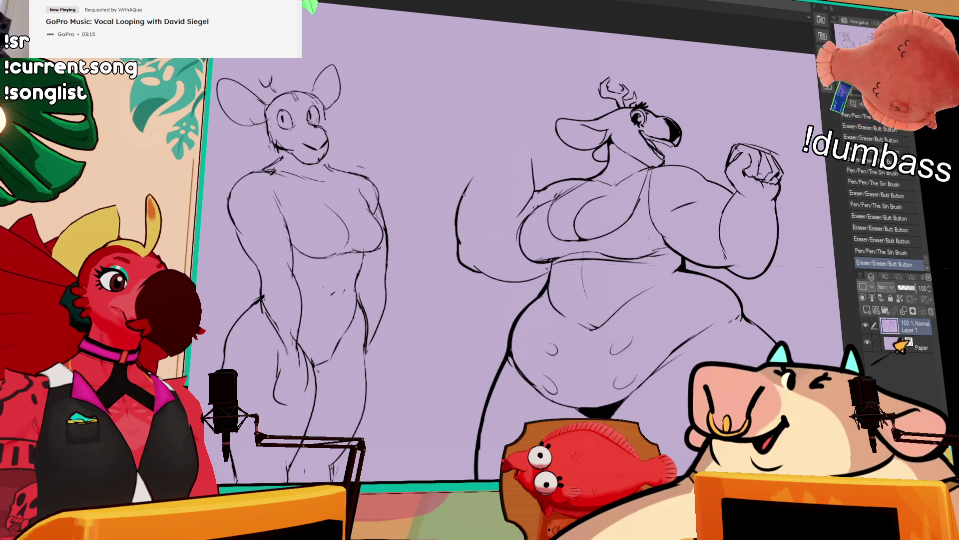
left_click_drag(528, 154, 534, 190)
left_click(562, 106)
mouse_move(494, 160)
left_mouse_down()
mouse_move(452, 204)
mouse_move(510, 138)
mouse_move(469, 185)
mouse_move(482, 171)
left_mouse_up()
key("ctrl+z")
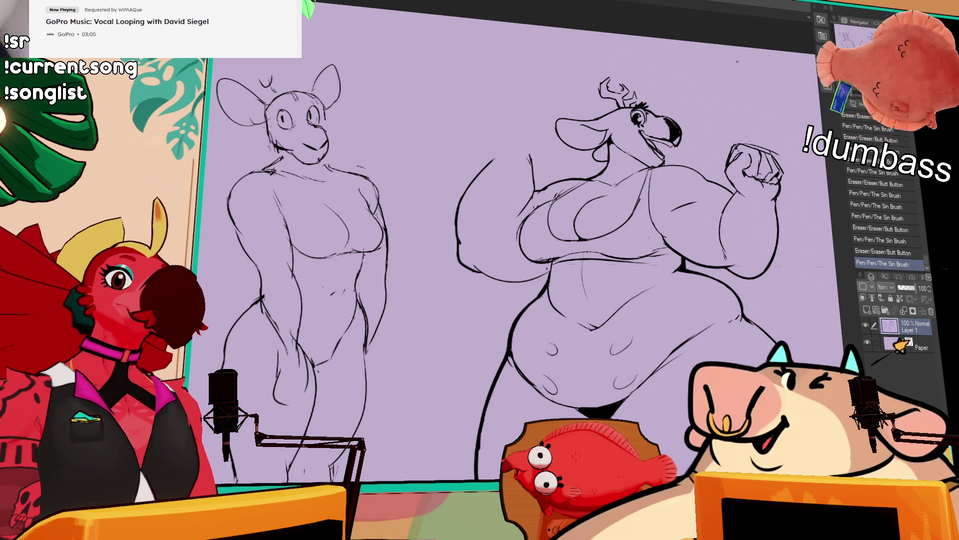
- Add new strokes on the left arm and redraw the left shoulder lines
mouse_move(520, 204)
left_mouse_down()
mouse_move(543, 190)
mouse_move(520, 188)
left_mouse_up()
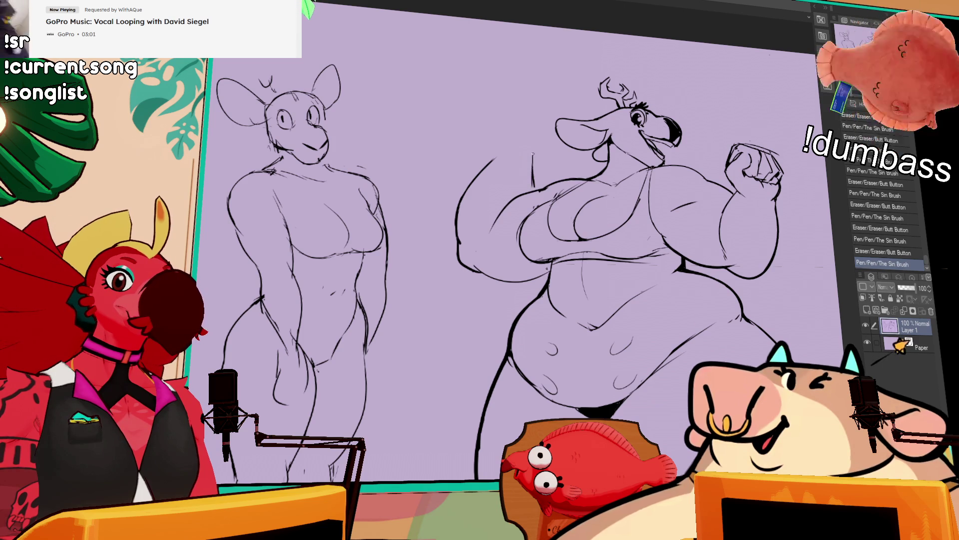
key("ctrl+z")
key("ctrl+z")
left_click_drag(507, 122, 489, 163)
mouse_move(555, 132)
left_mouse_down()
mouse_move(549, 154)
mouse_move(515, 155)
left_mouse_up()
mouse_move(549, 122)
left_mouse_down()
mouse_move(527, 133)
mouse_move(539, 167)
mouse_move(546, 153)
mouse_move(487, 156)
left_mouse_up()
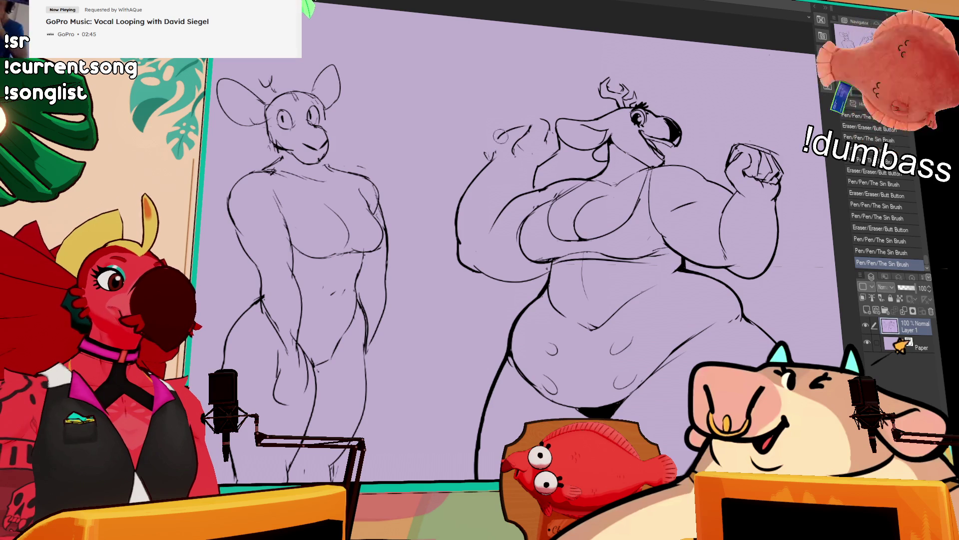
mouse_move(522, 129)
left_mouse_down()
mouse_move(514, 148)
mouse_move(519, 119)
mouse_move(534, 115)
left_mouse_up()
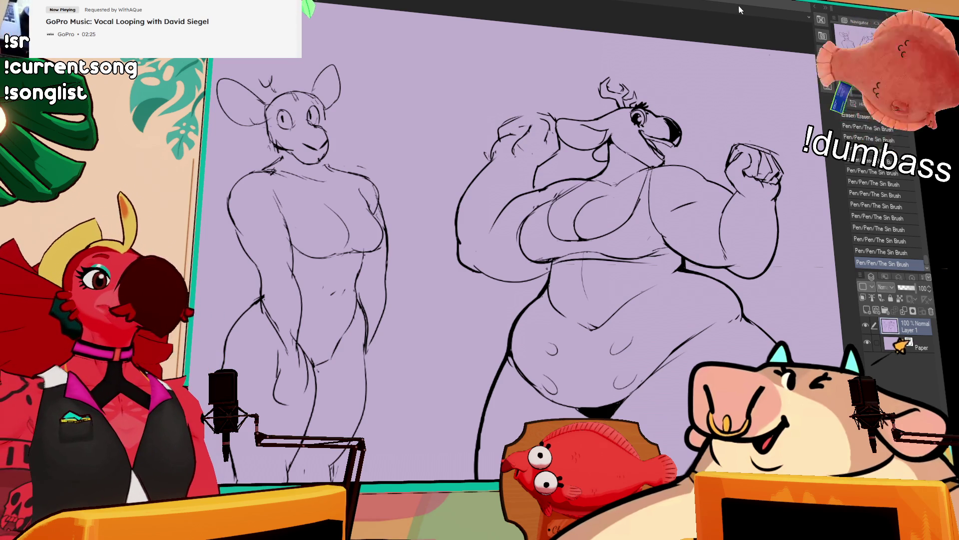
- Undo the line across the belly, then lasso the raised fist and start Scale/Rotate with Ctrl+T
scroll(515, 240, "down", 3)
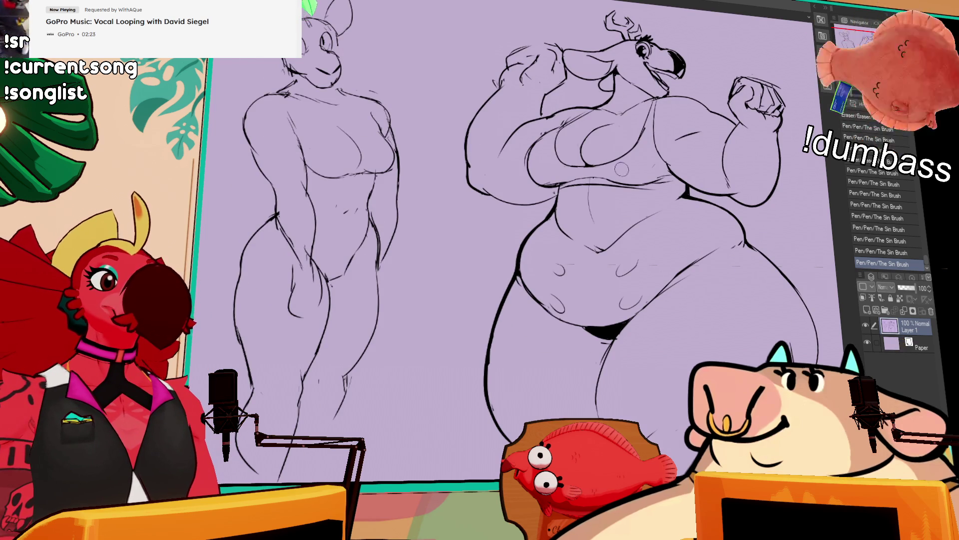
key("ctrl+z")
left_click_drag(535, 250, 643, 245)
key("ctrl+z")
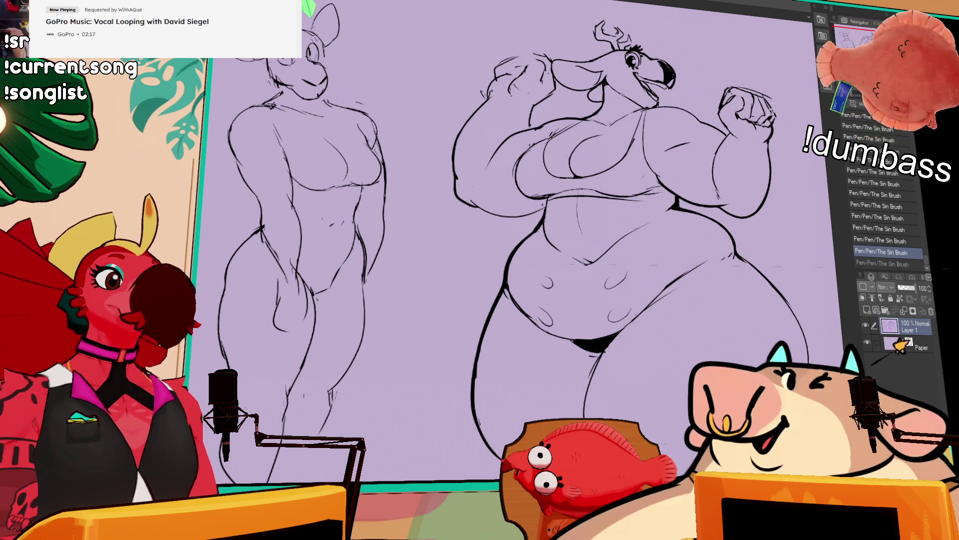
left_click_drag(739, 142, 742, 144)
key("ctrl+t")
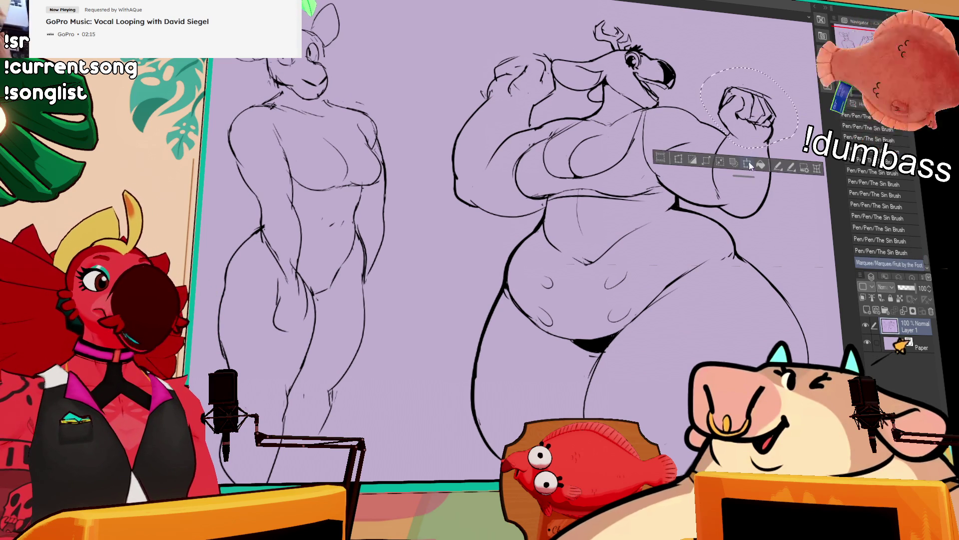
- Shrink and shift the raised fist slightly, commit the transform and deselect
left_click_drag(799, 81, 778, 104)
key("Return")
key("ctrl+d")
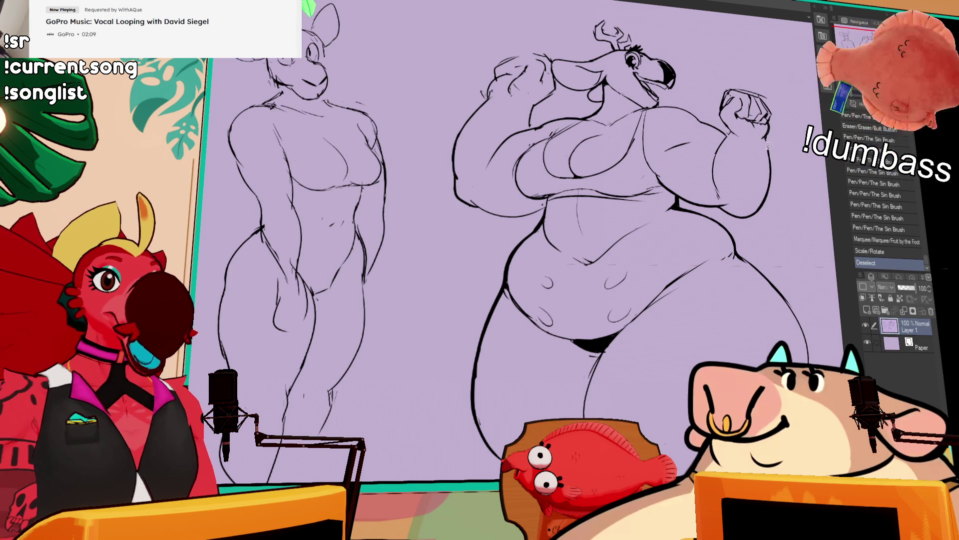
- Erase the leftover lines around the fist's wrist
left_click_drag(724, 136, 719, 170)
mouse_move(729, 131)
left_mouse_down()
mouse_move(719, 175)
mouse_move(734, 169)
left_mouse_up()
key("ctrl+z")
key("ctrl+y")
- Erase stray lines near the elbow and lower arm, comparing the stroke with undo/redo before keeping it
left_click_drag(715, 213, 730, 220)
mouse_move(492, 223)
left_mouse_down()
mouse_move(469, 230)
mouse_move(522, 225)
left_mouse_up()
key("ctrl+z")
key("ctrl+y")
key("ctrl+z")
key("ctrl+y")
key("ctrl+z")
key("ctrl+y")
key("ctrl+z")
key("ctrl+y")
left_click_drag(502, 250, 540, 232)
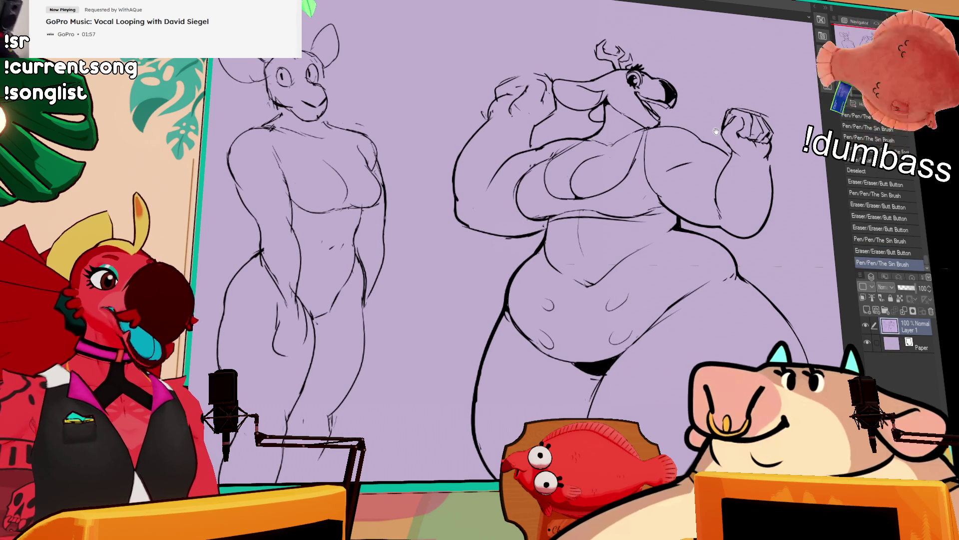
- Erase stray forearm lines and retouch the forearm contour near the fist
left_click_drag(488, 183, 504, 152)
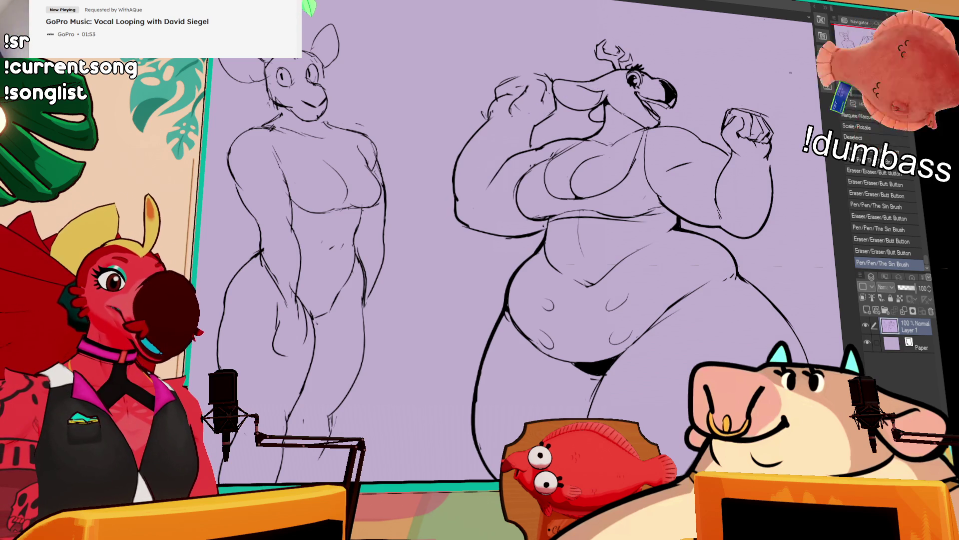
left_click_drag(781, 70, 784, 52)
left_click_drag(725, 195, 722, 157)
left_click_drag(759, 130, 765, 140)
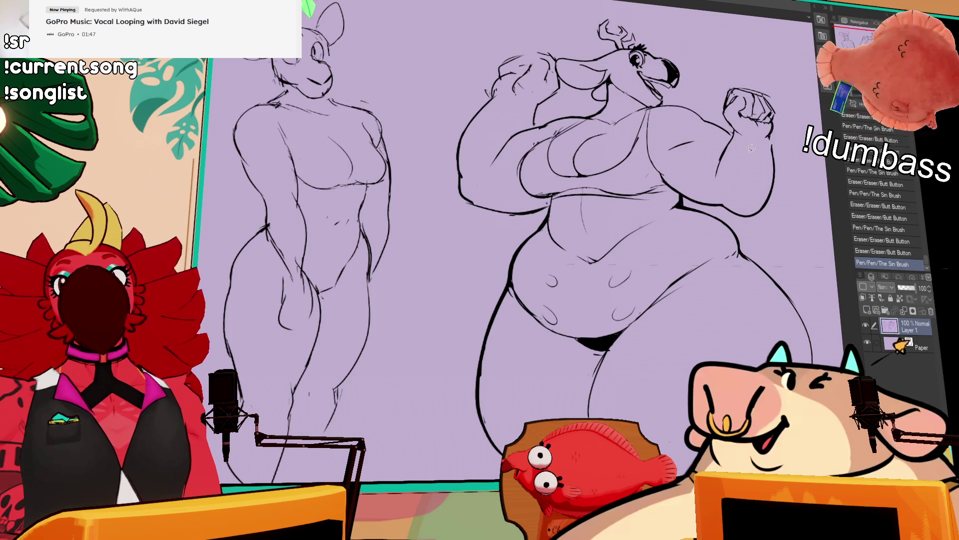
- Lasso the raised fist, nudge it slightly upward and deselect
left_click_drag(751, 147, 713, 163)
mouse_move(692, 201)
left_mouse_down()
mouse_move(712, 154)
mouse_move(699, 100)
mouse_move(720, 245)
mouse_move(713, 202)
mouse_move(700, 220)
mouse_move(730, 231)
left_mouse_up()
key("ctrl+d")
left_click(709, 218)
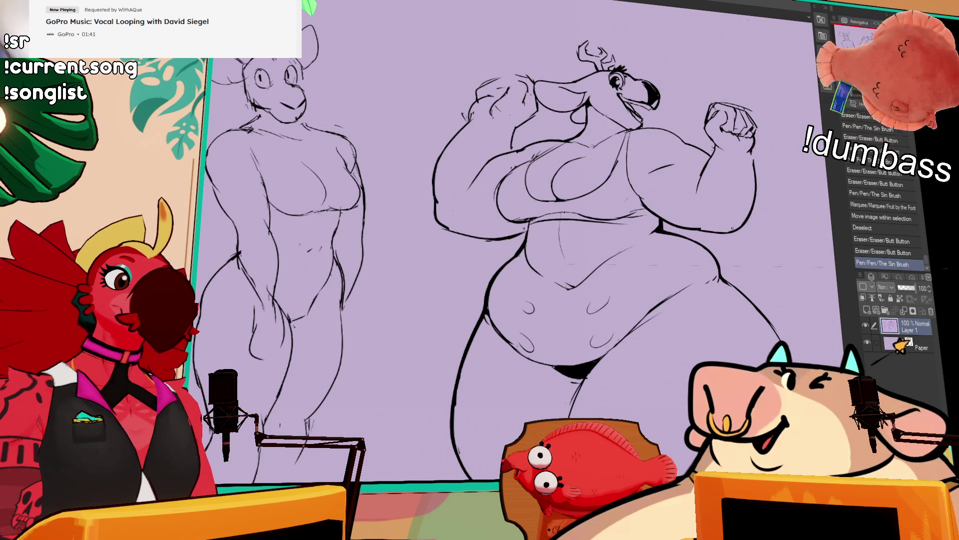
- Touch up the arm contour, undo the bad stroke, and sketch a guide arc beside the raised arm
mouse_move(700, 173)
left_mouse_down()
mouse_move(704, 190)
mouse_move(710, 172)
mouse_move(753, 160)
mouse_move(754, 173)
left_mouse_up()
left_click_drag(748, 152, 754, 179)
key("ctrl+z")
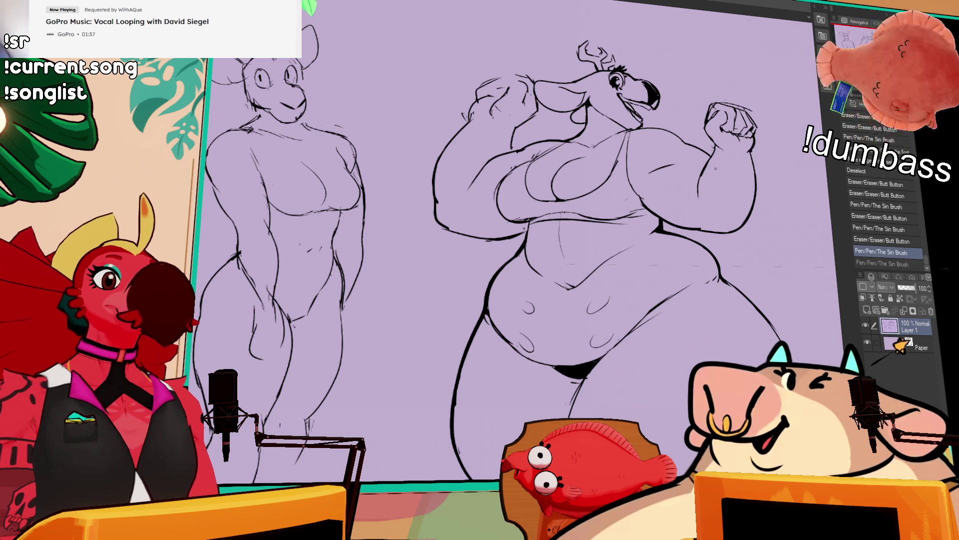
mouse_move(501, 137)
left_mouse_down()
mouse_move(429, 195)
mouse_move(537, 66)
mouse_move(529, 131)
mouse_move(515, 142)
mouse_move(502, 122)
mouse_move(508, 136)
left_mouse_up()
left_click(490, 220)
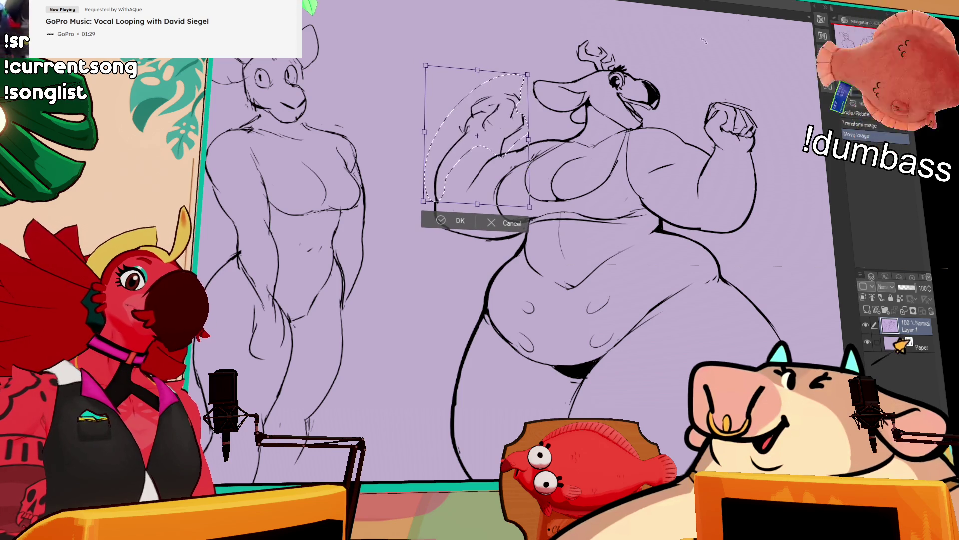
- Commit the scaled-down arm beside the head, deselect, and erase and re-ink around that fist
key("Return")
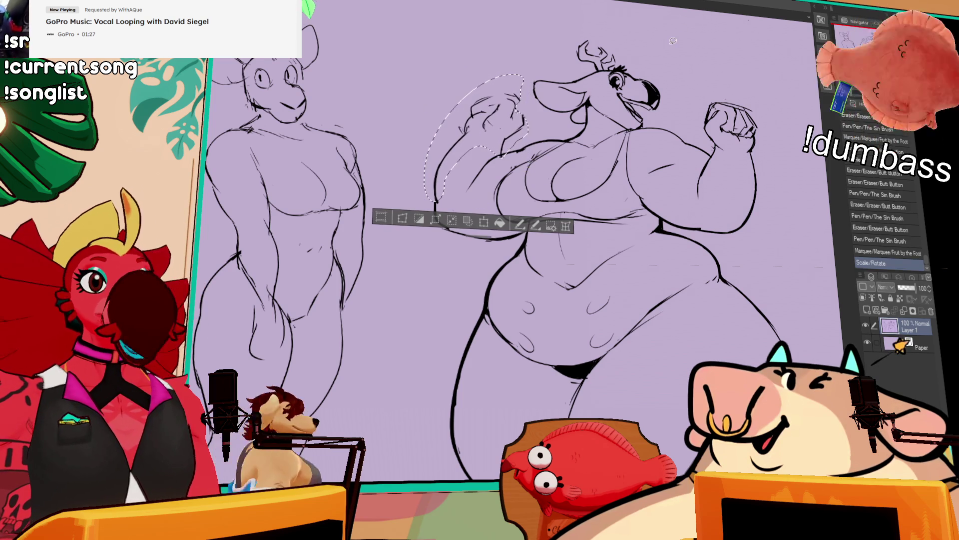
key("ctrl+d")
left_click_drag(510, 168, 528, 170)
left_click_drag(668, 45, 672, 47)
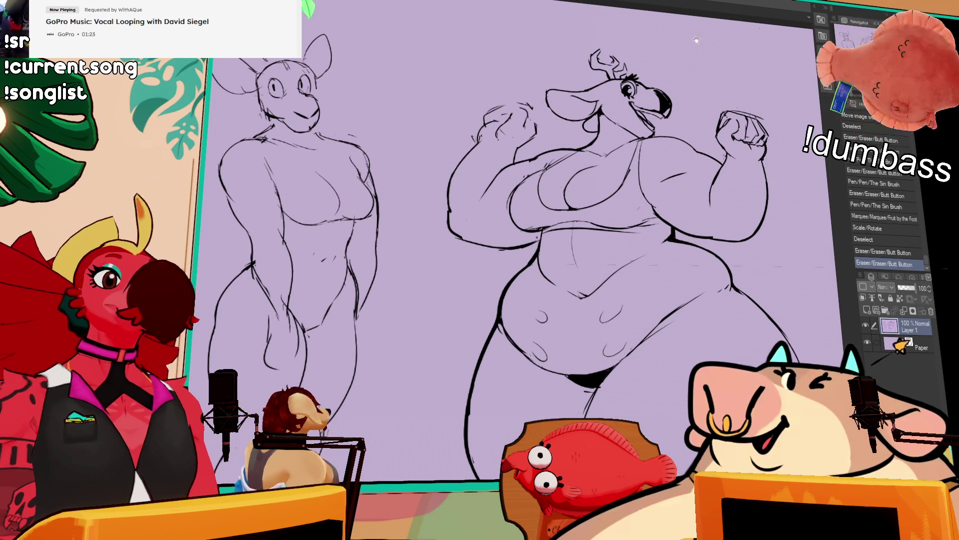
mouse_move(527, 102)
left_mouse_down()
mouse_move(538, 130)
mouse_move(509, 122)
mouse_move(530, 101)
mouse_move(531, 113)
left_mouse_up()
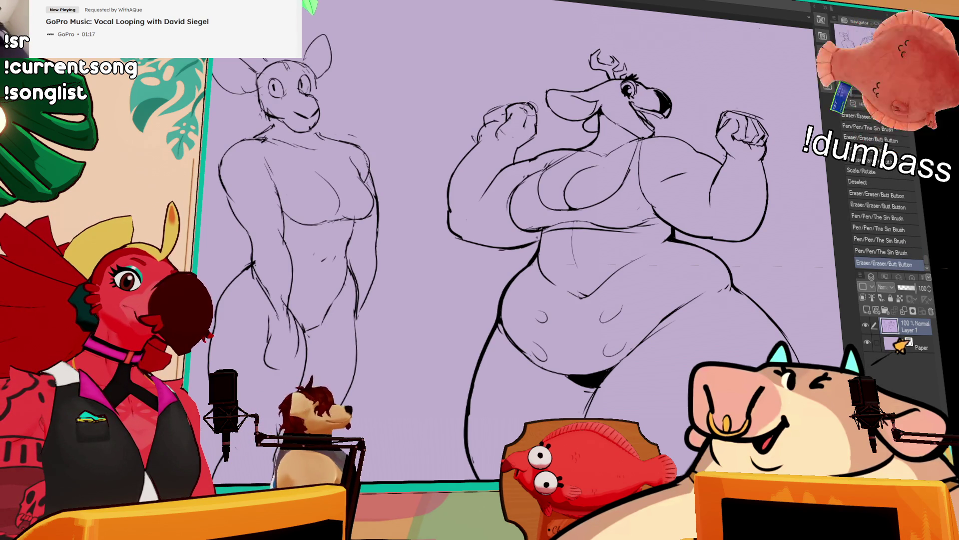
mouse_move(538, 117)
left_mouse_down()
mouse_move(545, 127)
mouse_move(555, 108)
left_mouse_up()
- Erase and redraw the small ink lines around both raised fists
left_click_drag(524, 147, 528, 153)
left_click_drag(706, 179, 719, 210)
left_click_drag(728, 158, 749, 165)
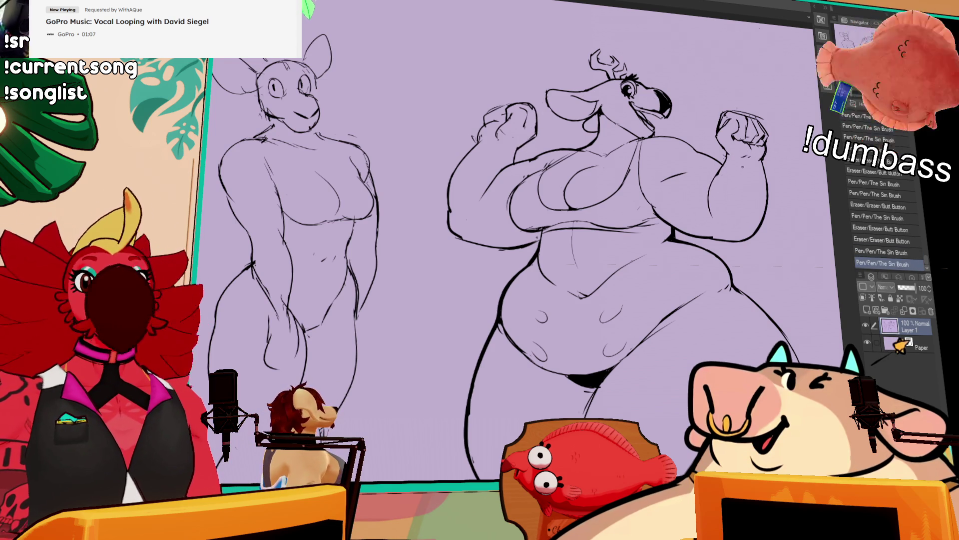
left_click_drag(732, 157, 735, 174)
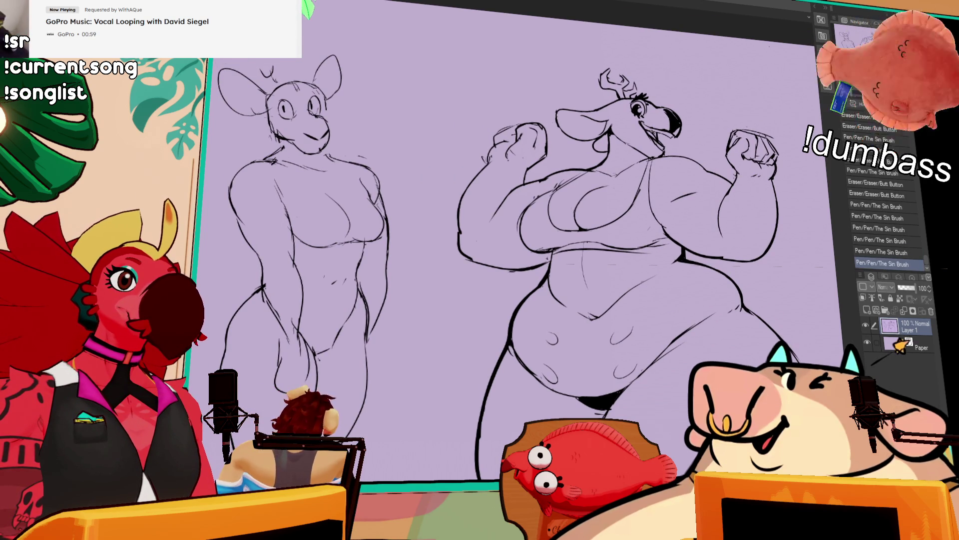
left_click(677, 98)
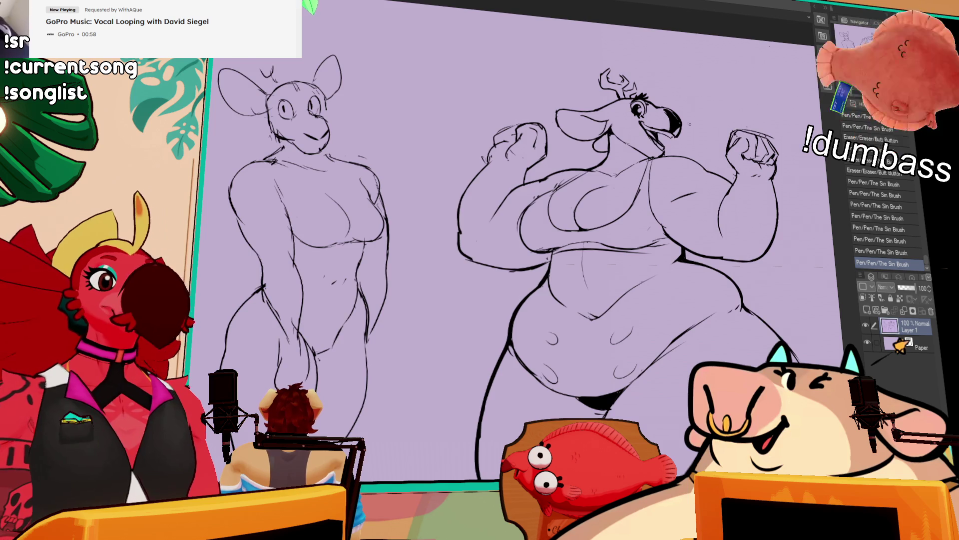
- Ink short strokes along the inner thigh, erasing and redrawing the line
scroll(690, 112, "down", 1)
scroll(715, 83, "down", 1)
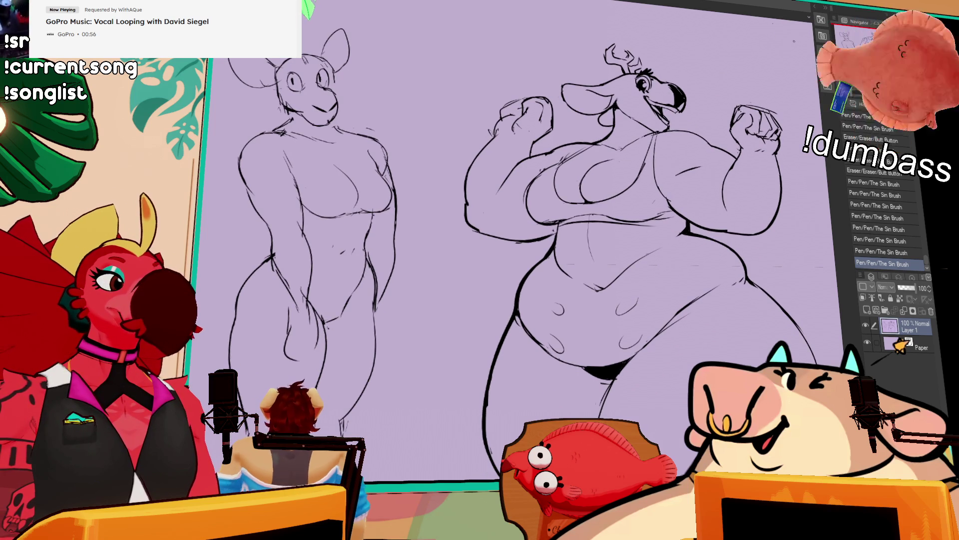
scroll(762, 98, "down", 2)
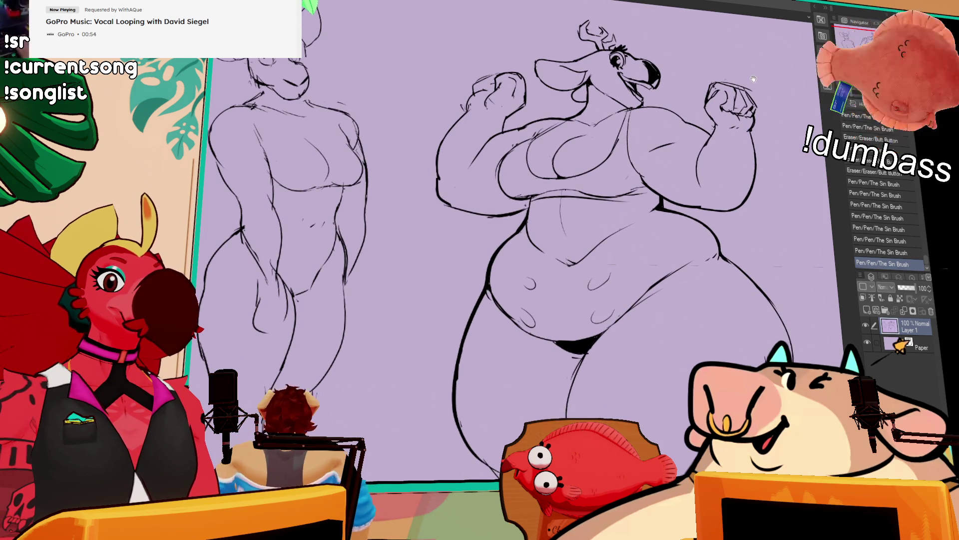
scroll(574, 240, "down", 5)
left_click_drag(562, 291, 545, 363)
mouse_move(581, 272)
left_mouse_down()
mouse_move(560, 298)
mouse_move(543, 357)
left_mouse_up()
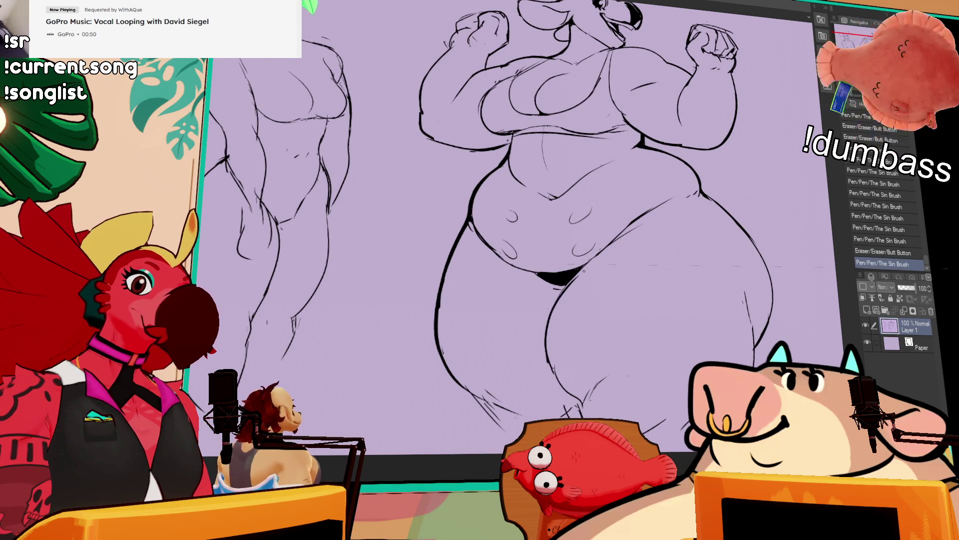
left_click_drag(569, 280, 545, 370)
left_click_drag(572, 282, 547, 400)
- Erase the inner-thigh line again and redraw it as one clean stroke
left_click_drag(575, 365, 555, 398)
mouse_move(558, 359)
left_mouse_down()
mouse_move(575, 392)
mouse_move(554, 398)
left_mouse_up()
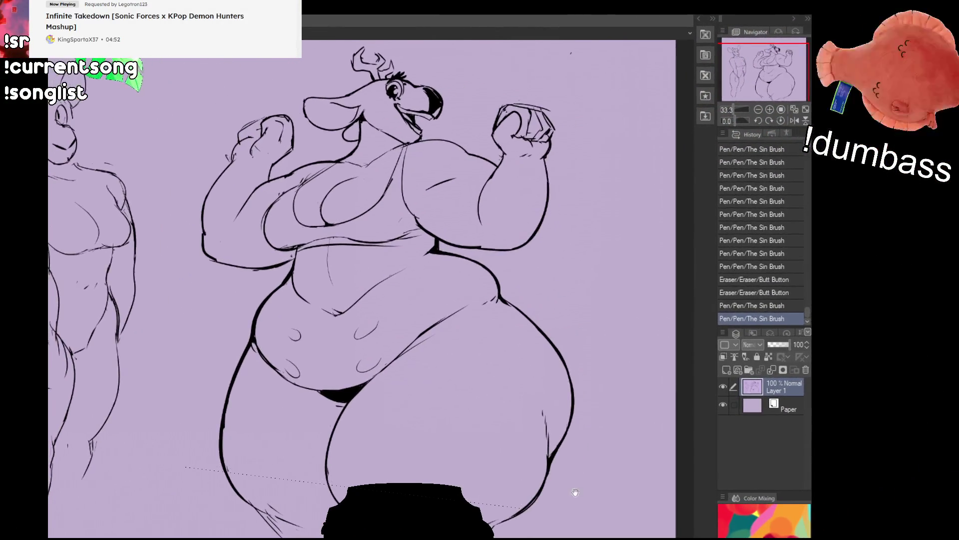
- Erase and redraw the lines on the chest, undoing unwanted attempts
left_click_drag(576, 475, 586, 487)
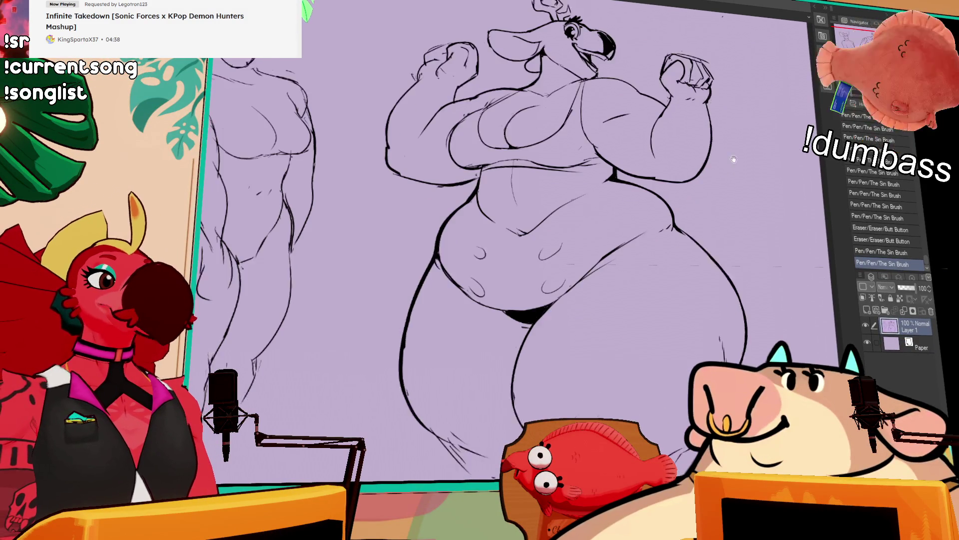
left_click_drag(697, 116, 757, 123)
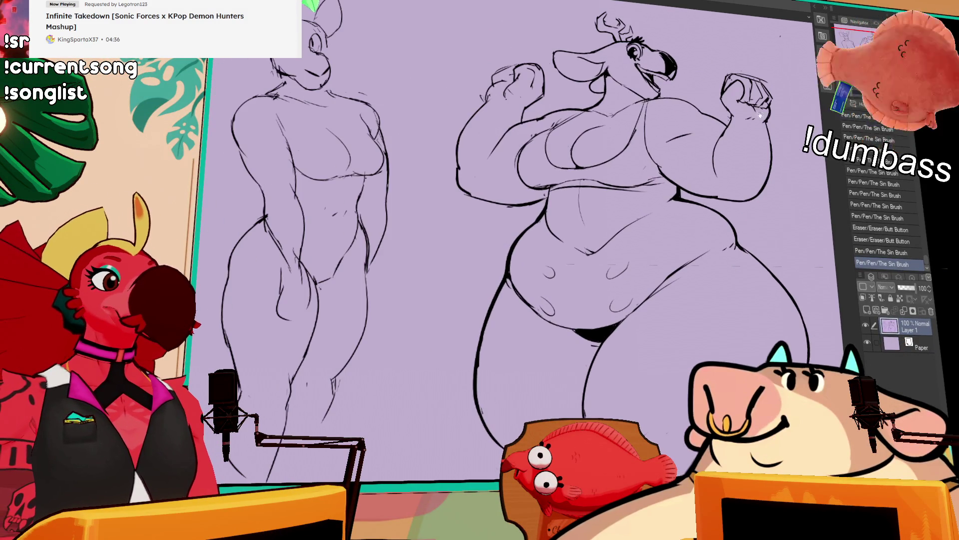
mouse_move(529, 146)
left_mouse_down()
mouse_move(537, 131)
mouse_move(511, 167)
left_mouse_up()
key("ctrl+z")
key("ctrl+z")
left_click_drag(533, 135, 543, 125)
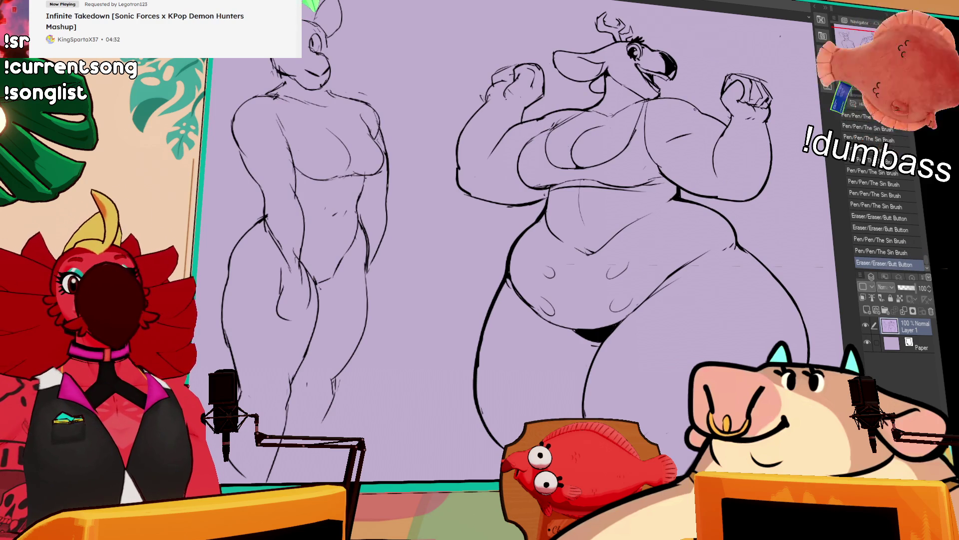
left_click_drag(690, 82, 707, 93)
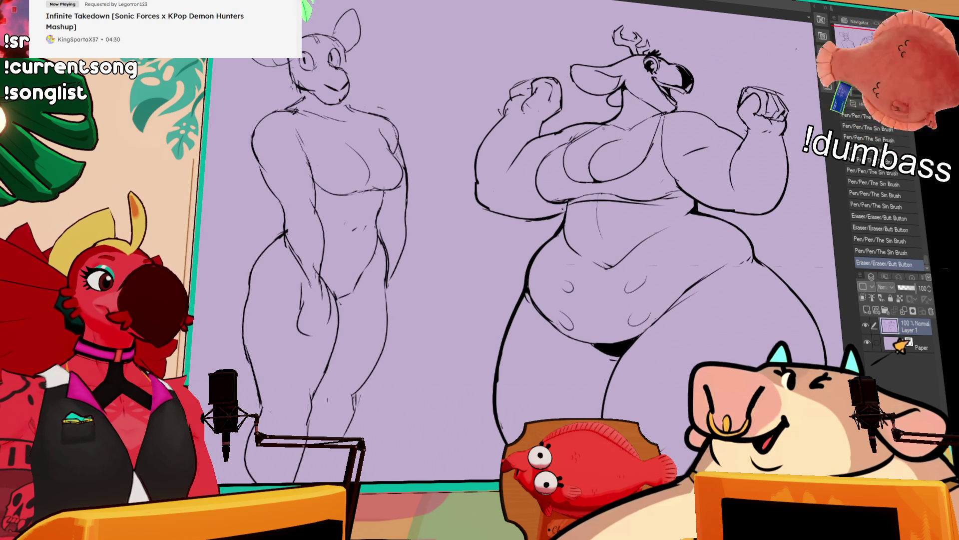
left_click_drag(560, 135, 599, 121)
key("ctrl+z")
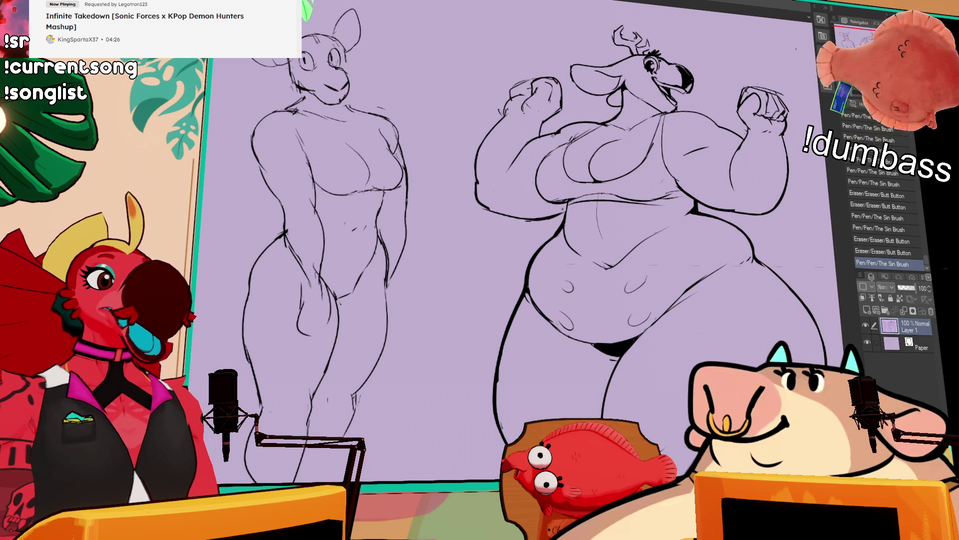
mouse_move(727, 112)
left_mouse_down()
mouse_move(717, 102)
mouse_move(739, 164)
left_mouse_up()
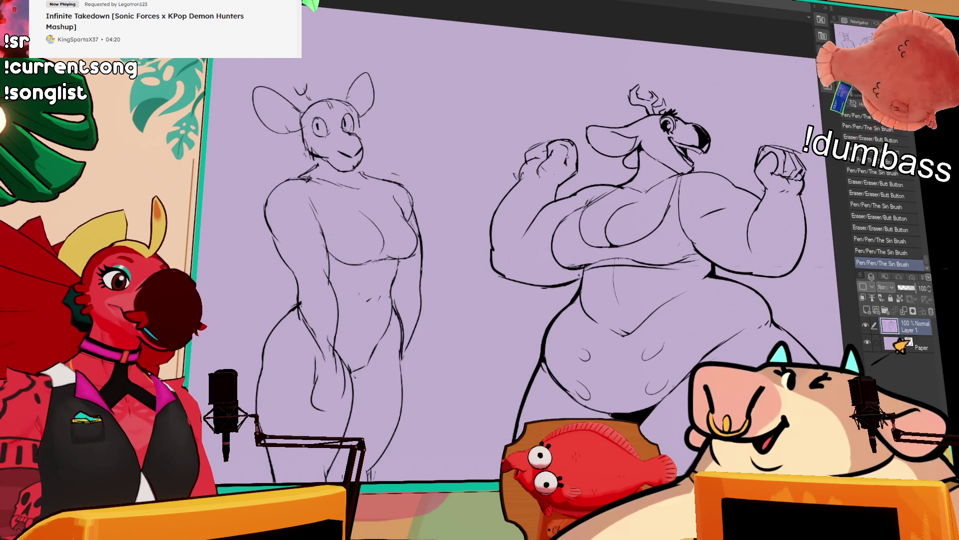
- Refine and erase small strokes near the fist, undoing the bad one
left_click_drag(520, 150, 535, 155)
left_click_drag(524, 145, 537, 158)
key("ctrl+y")
key("ctrl+y")
key("ctrl+y")
key("ctrl+y")
key("ctrl+y")
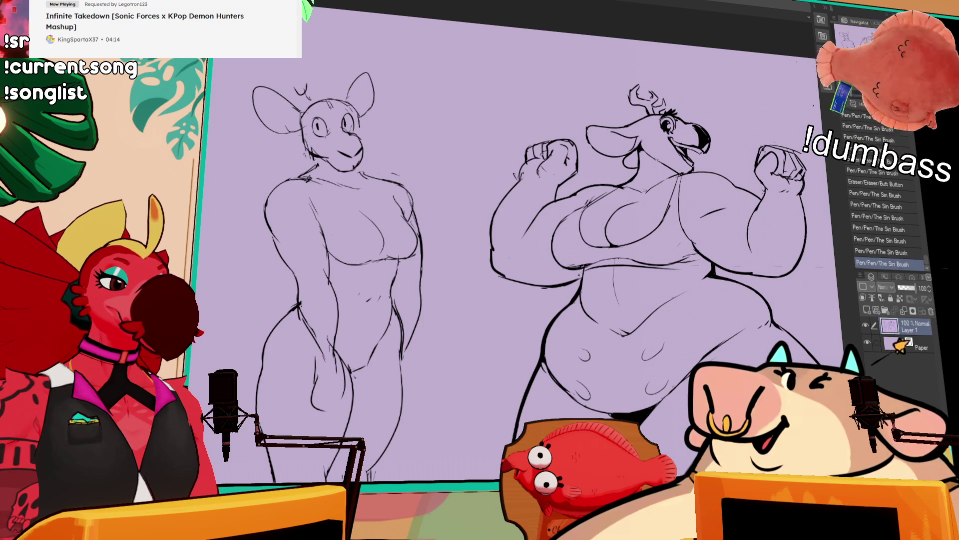
scroll(544, 240, "down", 1)
mouse_move(517, 150)
left_mouse_down()
mouse_move(537, 157)
mouse_move(525, 160)
left_mouse_up()
key("ctrl+z")
key("ctrl+y")
mouse_move(718, 149)
left_mouse_down()
mouse_move(708, 118)
mouse_move(739, 127)
left_mouse_up()
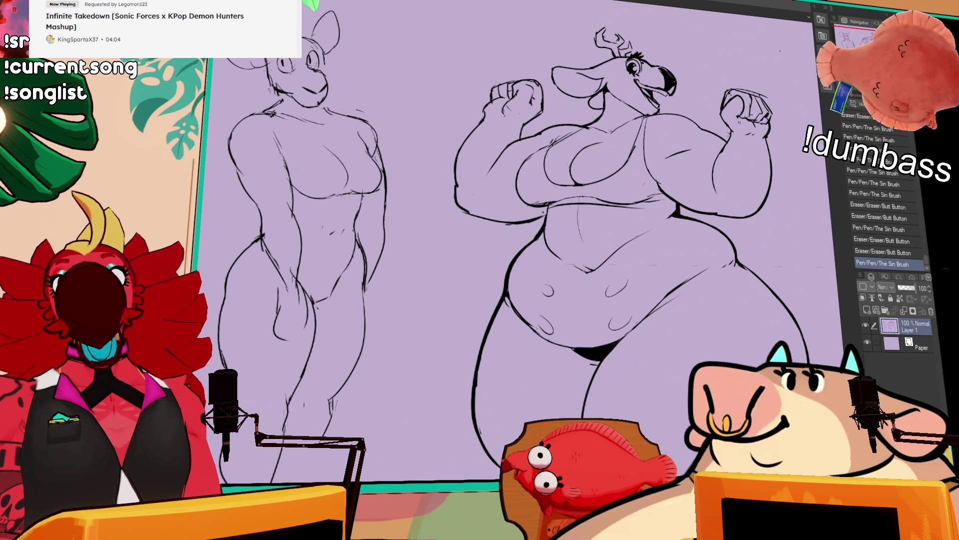
- Ink small touch-ups near the armpit and along the crotch line
left_click_drag(716, 178, 713, 169)
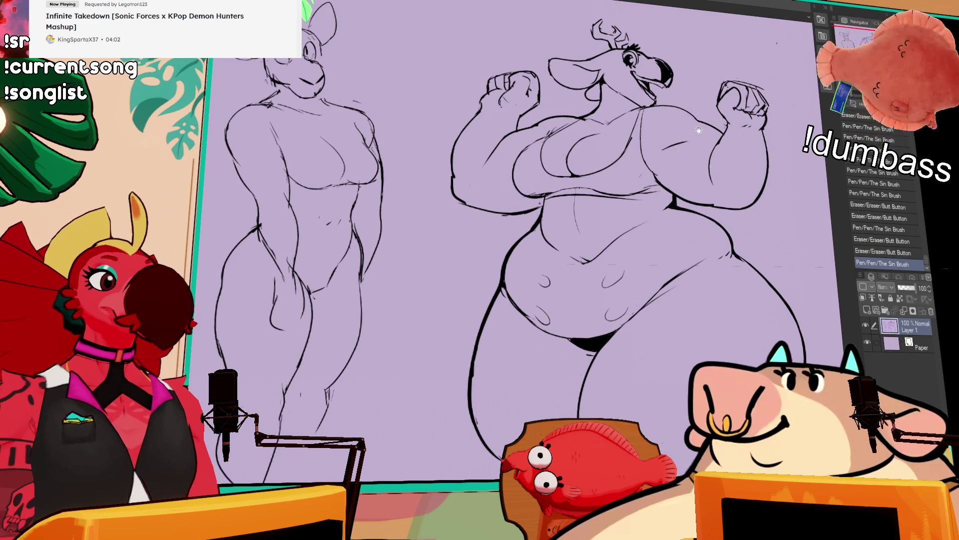
left_click_drag(672, 199, 674, 168)
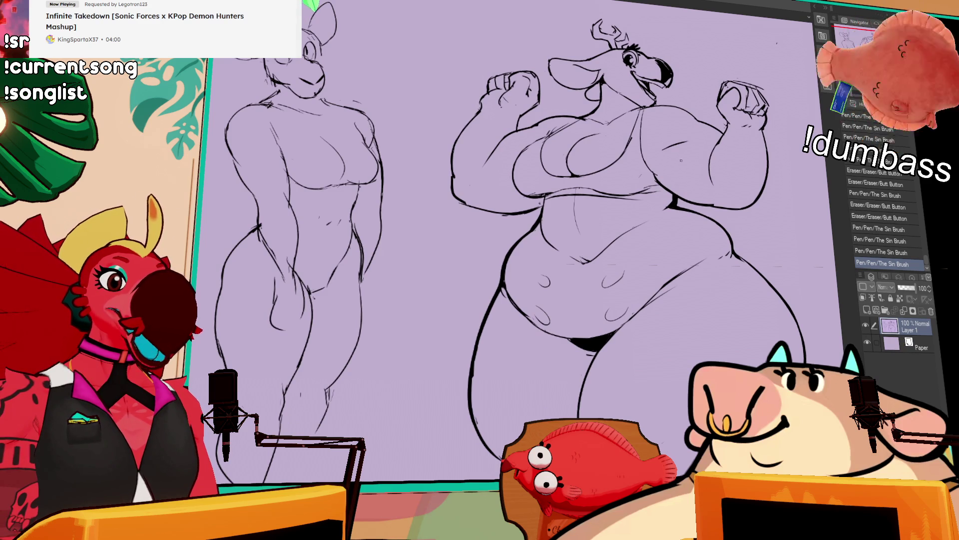
left_click_drag(750, 133, 738, 154)
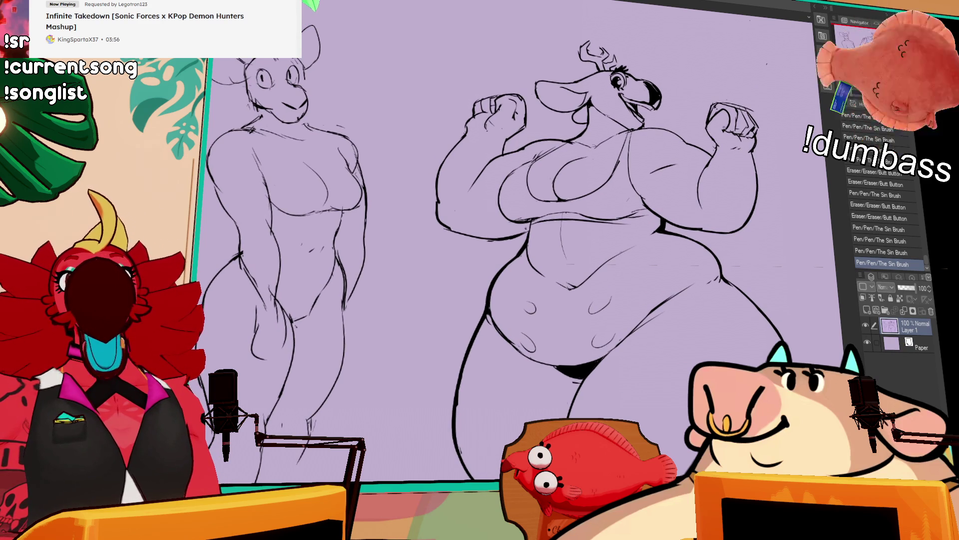
left_click_drag(759, 131, 693, 133)
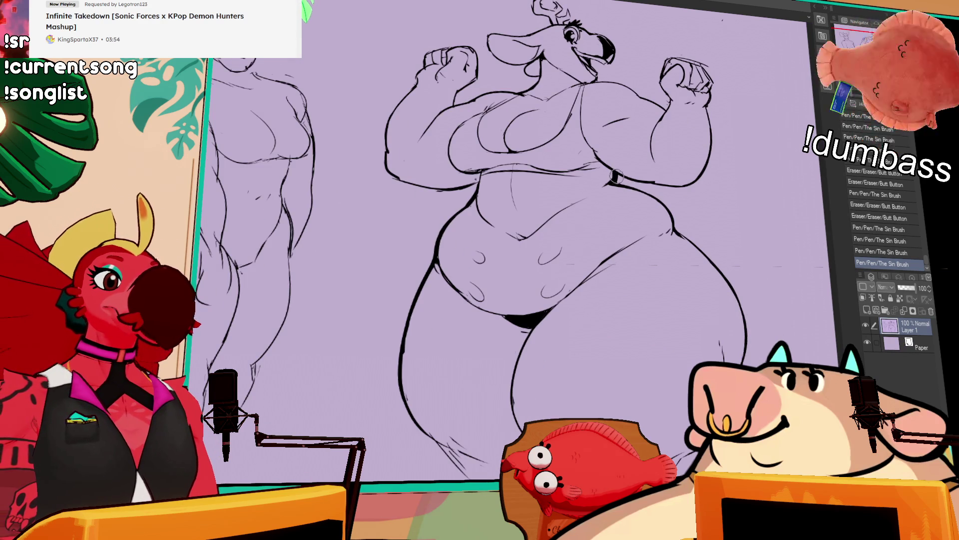
scroll(618, 176, "up", 3)
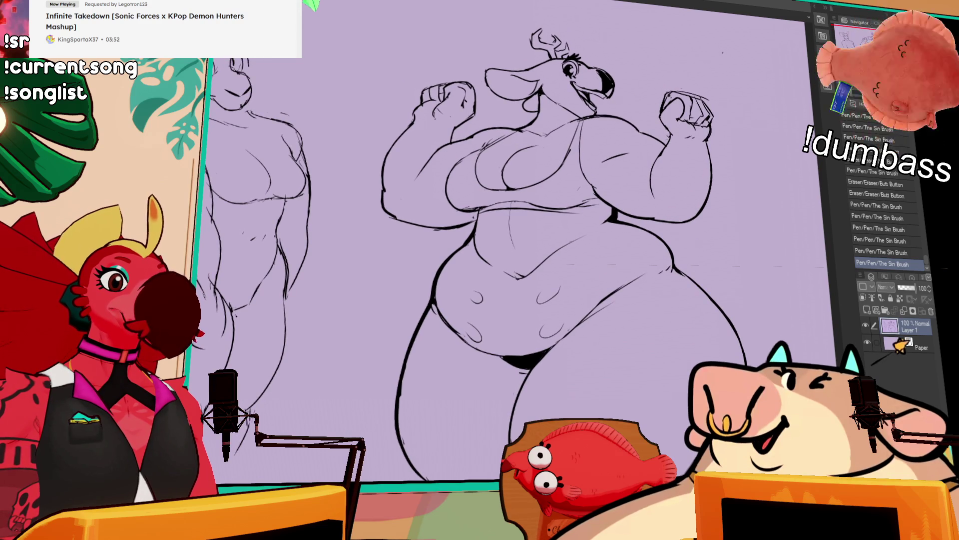
left_click_drag(742, 114, 740, 133)
scroll(633, 188, "down", 5)
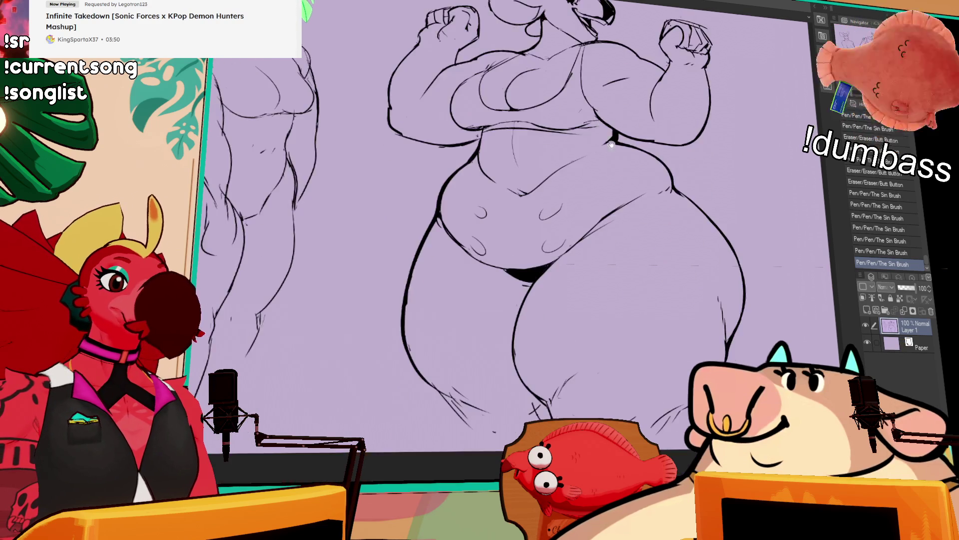
mouse_move(520, 226)
left_mouse_down()
mouse_move(530, 234)
mouse_move(532, 222)
left_mouse_up()
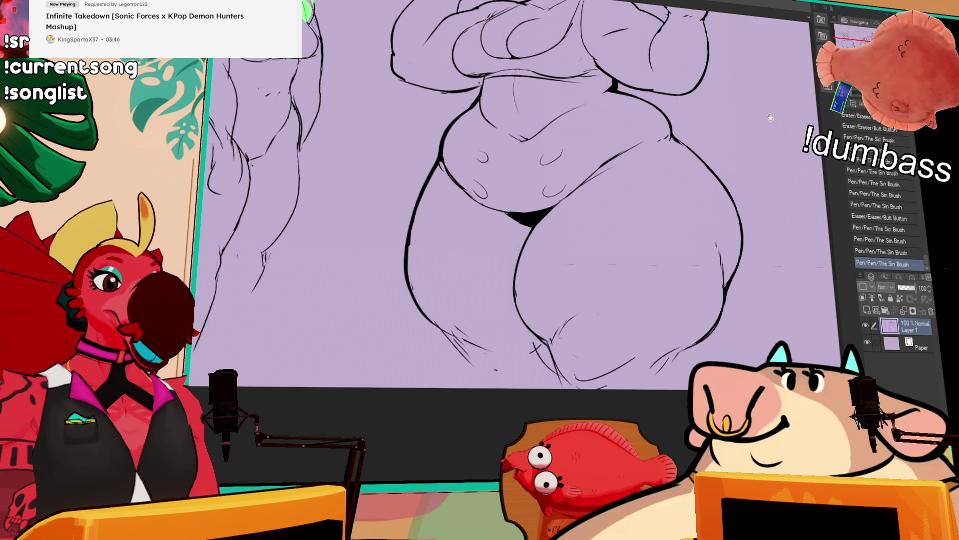
- Lasso a small section of lineart, shift it into place and deselect
scroll(771, 115, "up", 5)
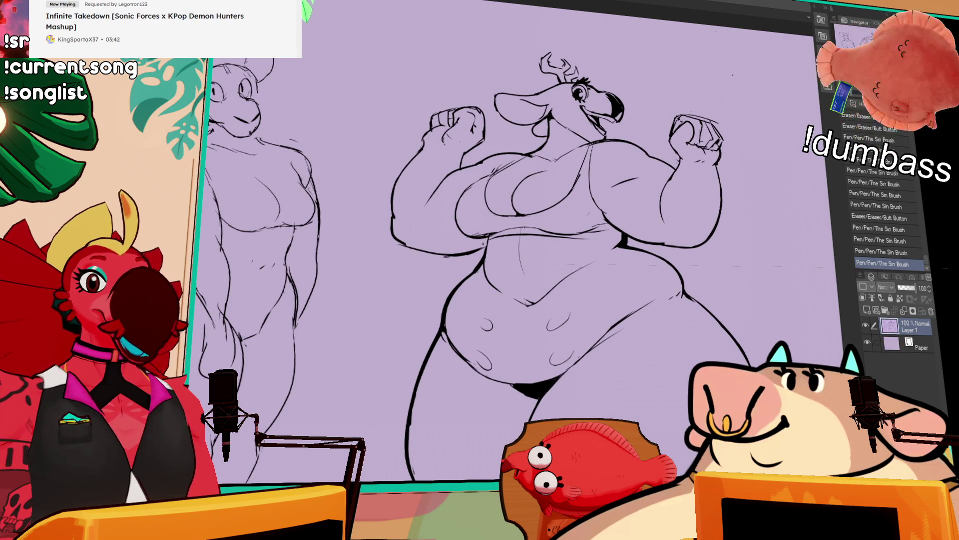
left_click_drag(569, 300, 574, 320)
key("ctrl+z")
scroll(645, 183, "down", 2)
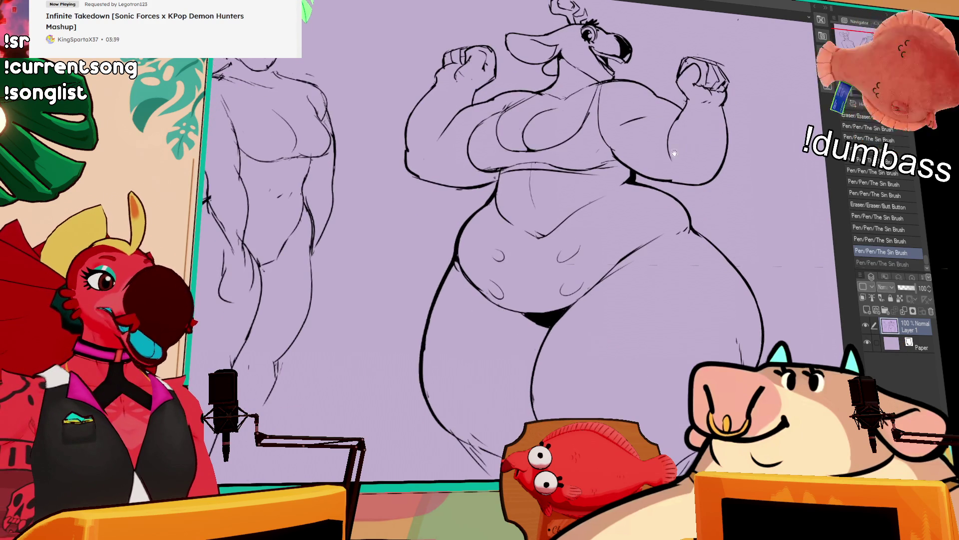
left_click_drag(699, 185, 693, 187)
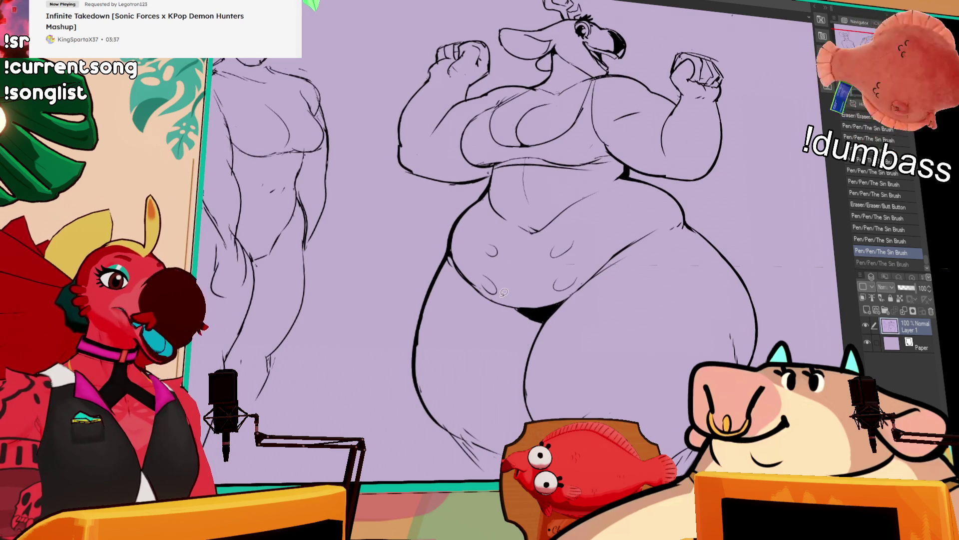
left_click_drag(487, 290, 489, 272)
key("ctrl+d")
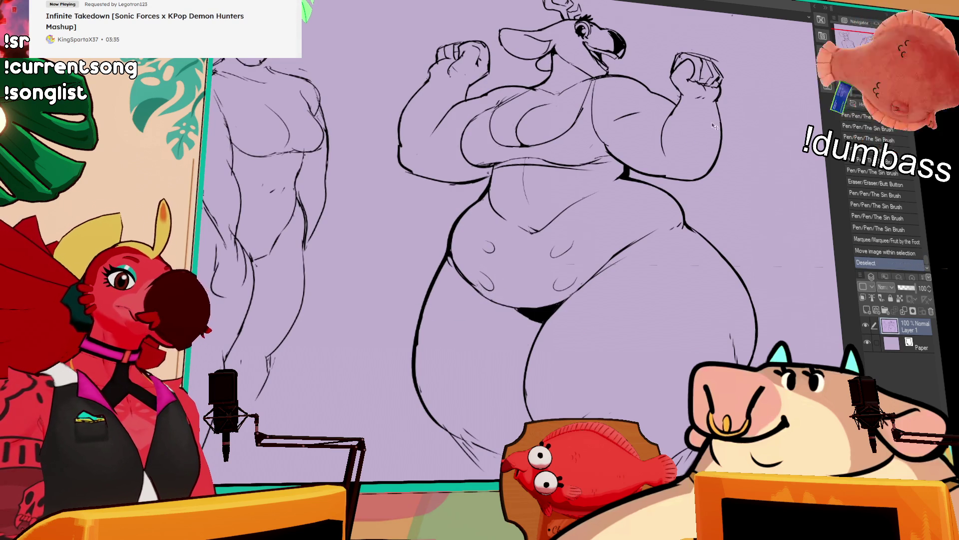
left_click_drag(714, 138, 709, 141)
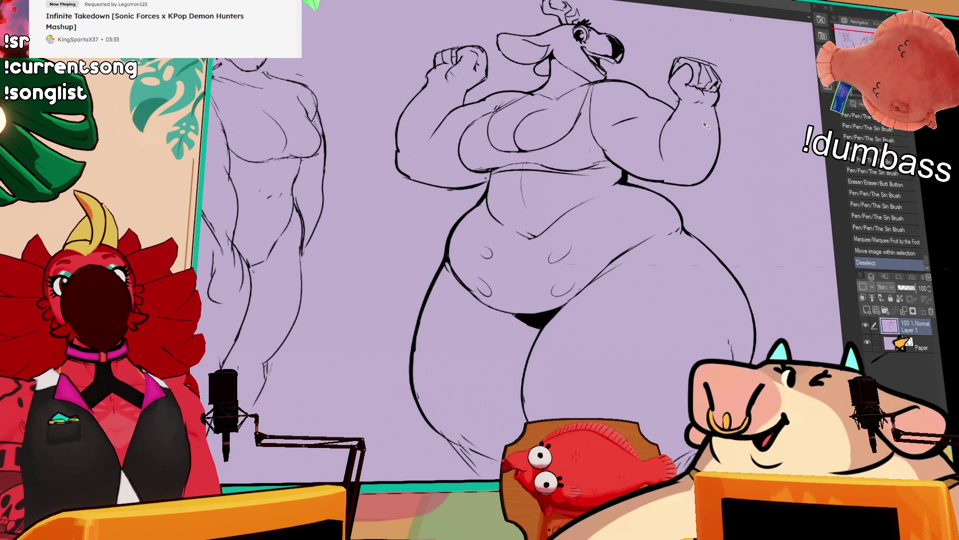
scroll(707, 127, "up", 3)
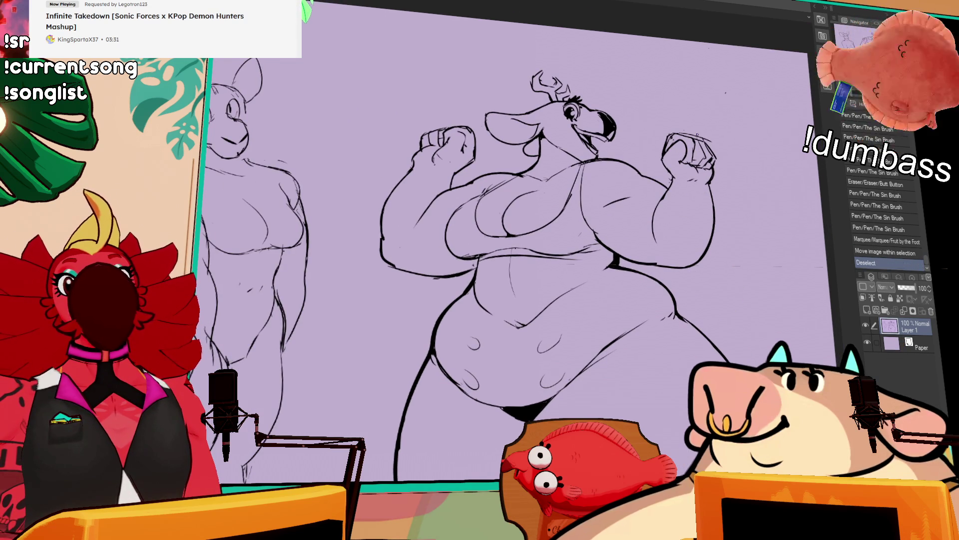
left_click_drag(703, 152, 700, 142)
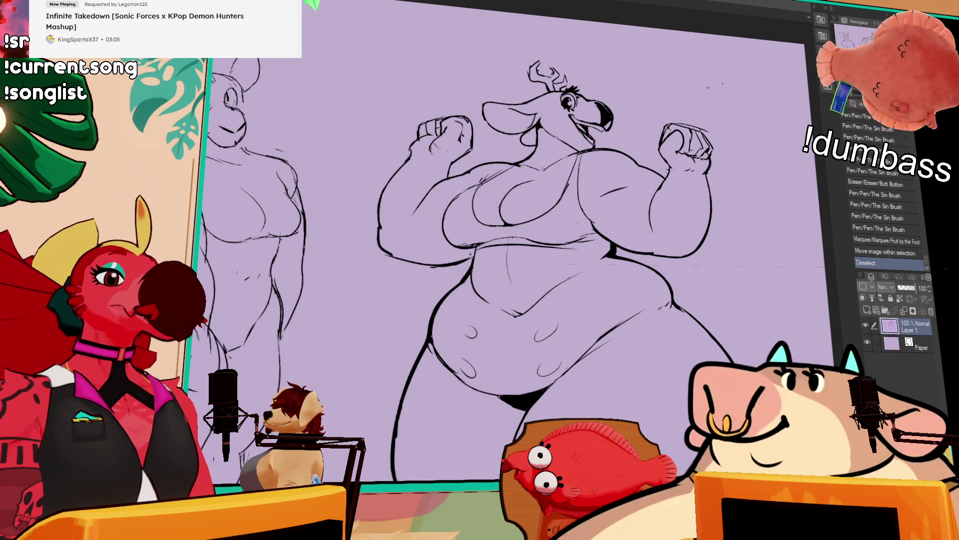
scroll(556, 241, "down", 2)
- Add small ink marks near the belly and erase and redraw the lower thigh lines
left_click_drag(616, 219, 621, 228)
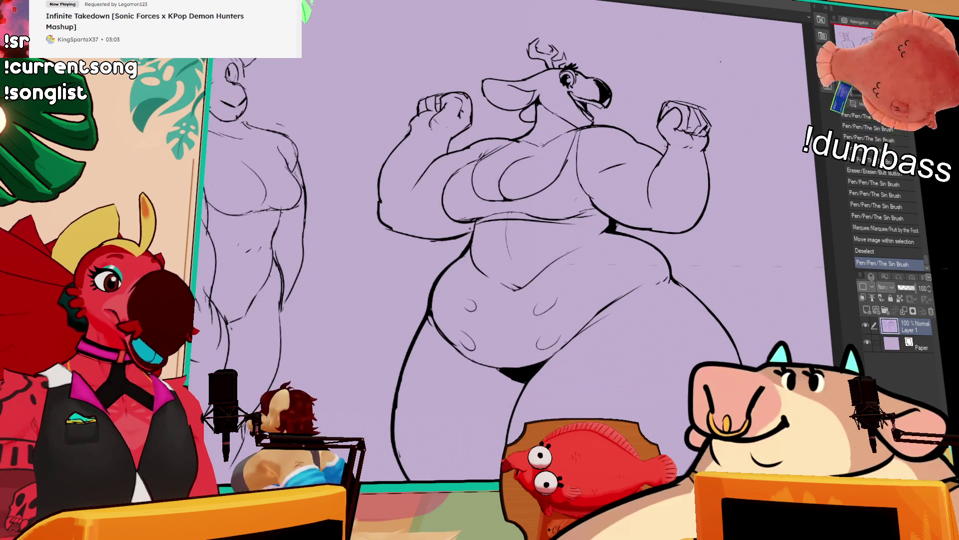
scroll(543, 250, "down", 1)
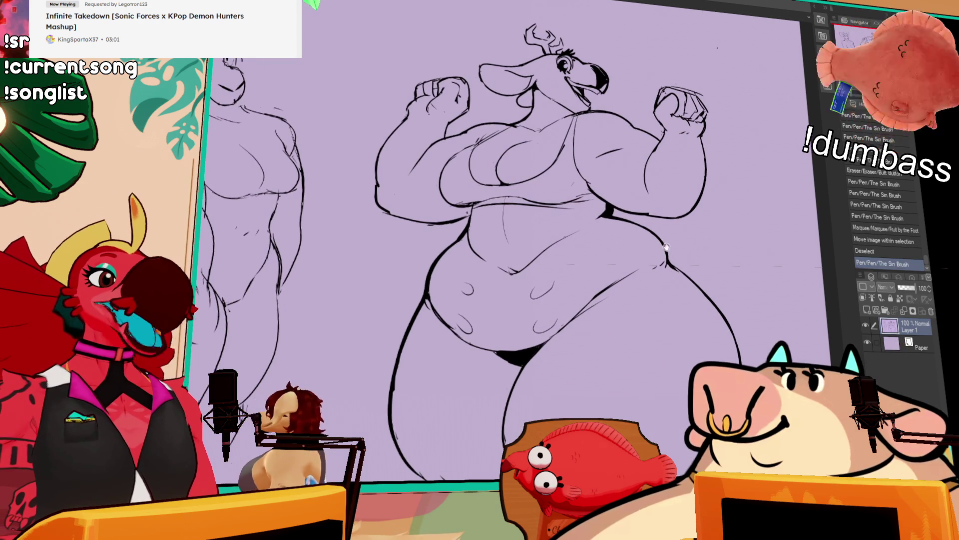
left_click(585, 301)
left_click_drag(647, 320, 655, 246)
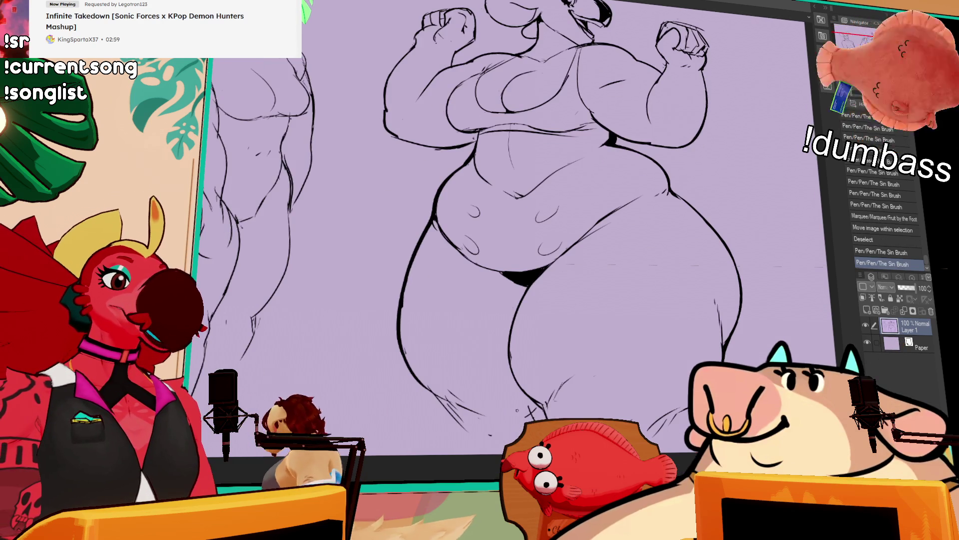
left_click_drag(489, 428, 501, 442)
left_click_drag(434, 400, 468, 424)
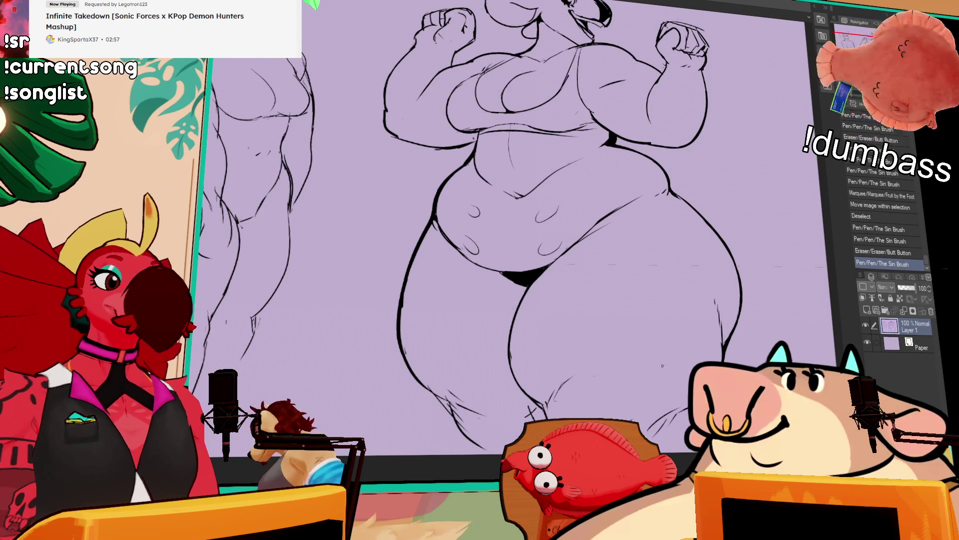
mouse_move(637, 395)
left_mouse_down()
mouse_move(644, 399)
mouse_move(630, 407)
left_mouse_up()
- Erase and redraw the lines on the right leg, checking the stroke with undo/redo
scroll(634, 371, "down", 1)
scroll(649, 395, "down", 1)
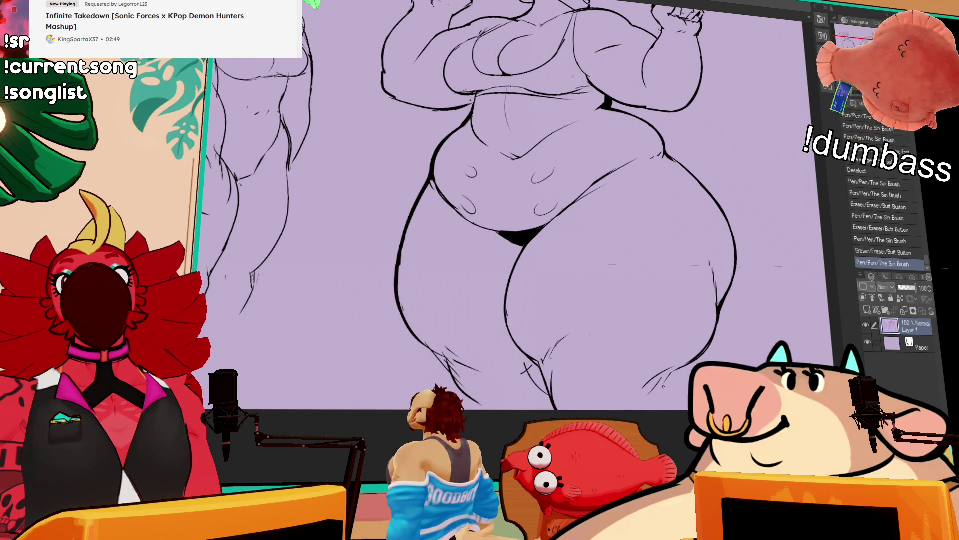
scroll(652, 394, "up", 3)
left_click_drag(652, 425, 655, 427)
key("ctrl+z")
key("ctrl+y")
key("ctrl+z")
key("ctrl+y")
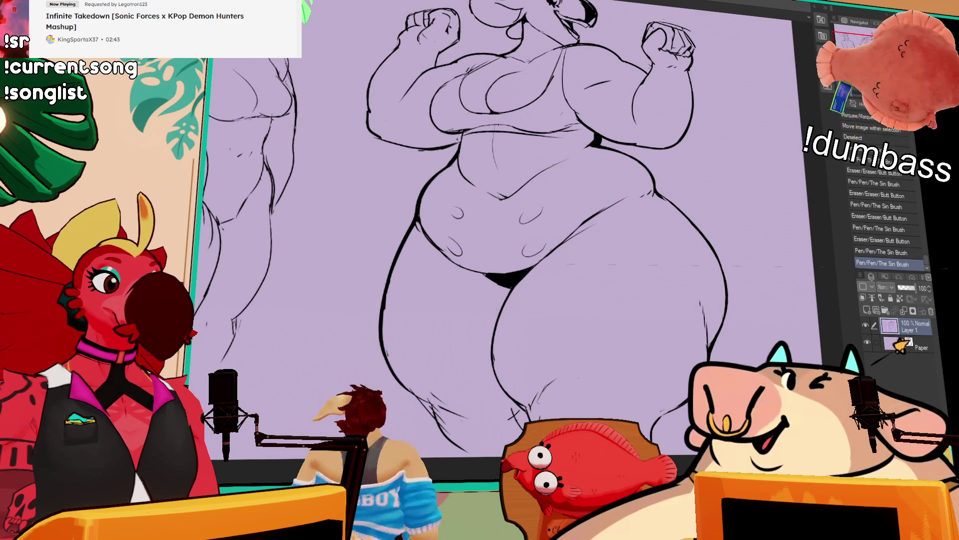
left_click_drag(653, 424, 651, 433)
- Refine the hip line, the belly's left outline and the arm's lower edge
left_click_drag(722, 329, 711, 351)
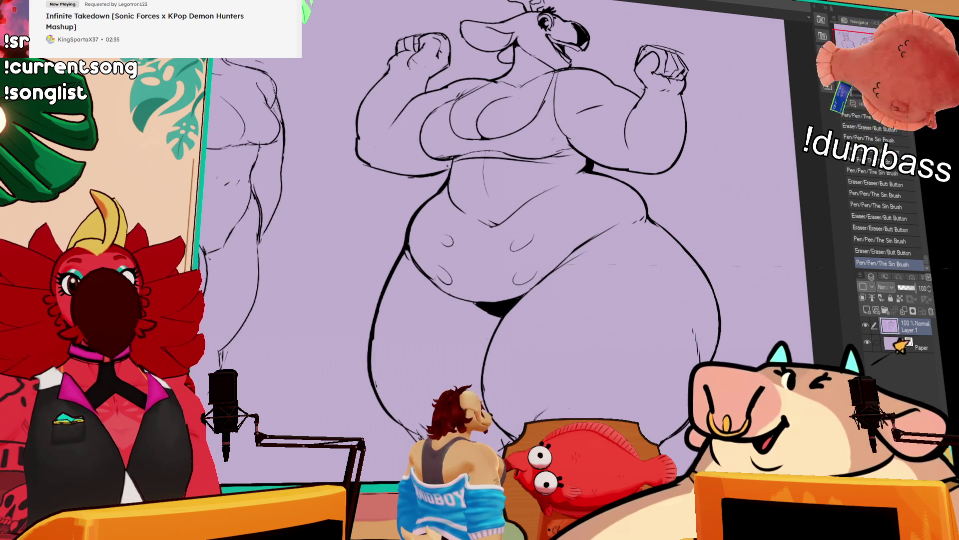
left_click_drag(645, 195, 649, 207)
left_click_drag(616, 179, 634, 177)
left_click_drag(409, 263, 455, 306)
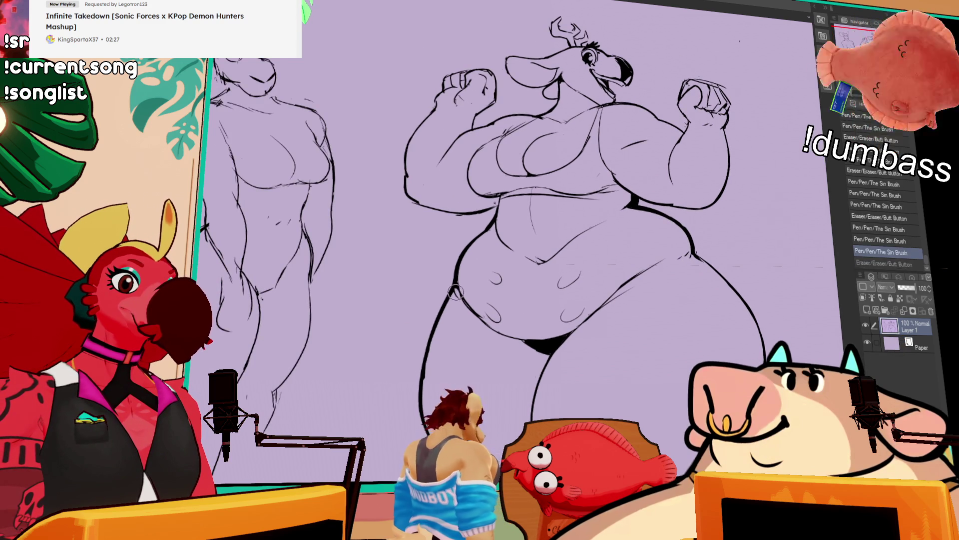
left_click_drag(693, 138, 713, 162)
mouse_move(473, 232)
left_mouse_down()
mouse_move(535, 226)
mouse_move(522, 225)
mouse_move(534, 204)
left_mouse_up()
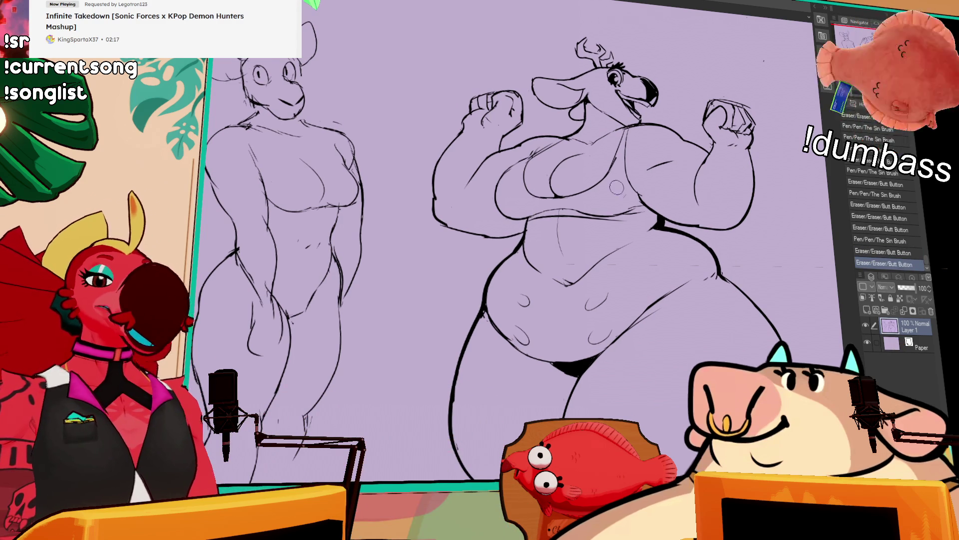
- Redraw the small chest marks with pen and eraser, undoing the rejected strokes
left_click_drag(647, 173, 661, 162)
key("ctrl+z")
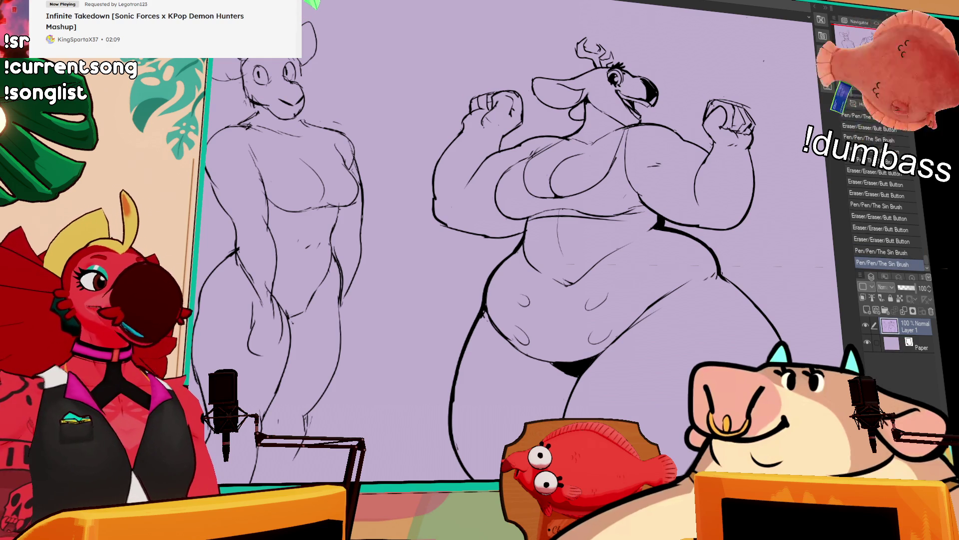
left_click_drag(653, 165, 640, 193)
key("ctrl+z")
scroll(550, 250, "up", 1)
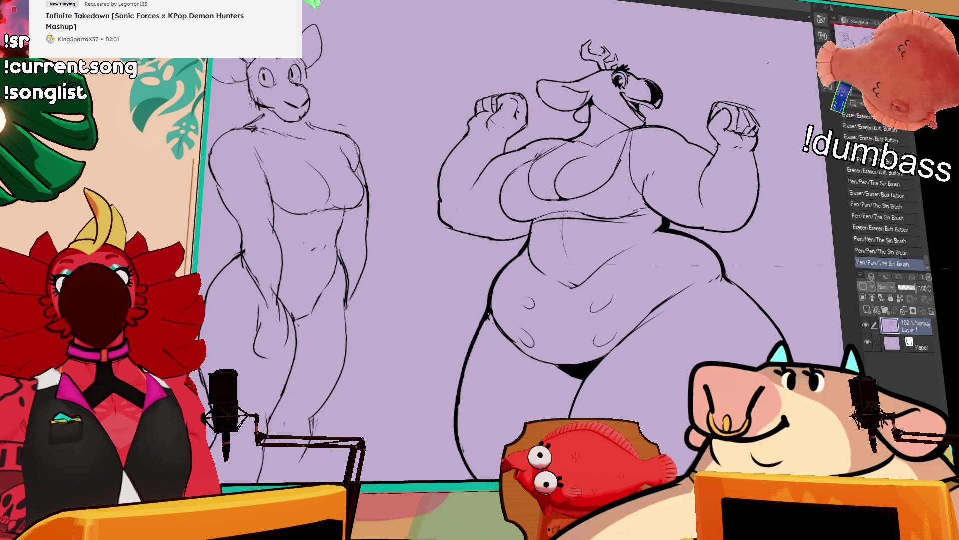
scroll(759, 138, "up", 1)
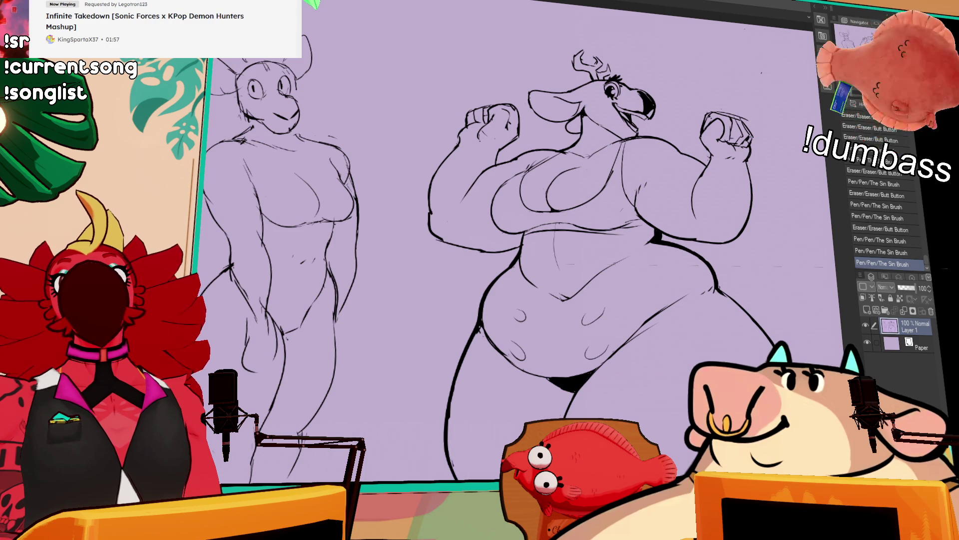
scroll(500, 240, "right", 1)
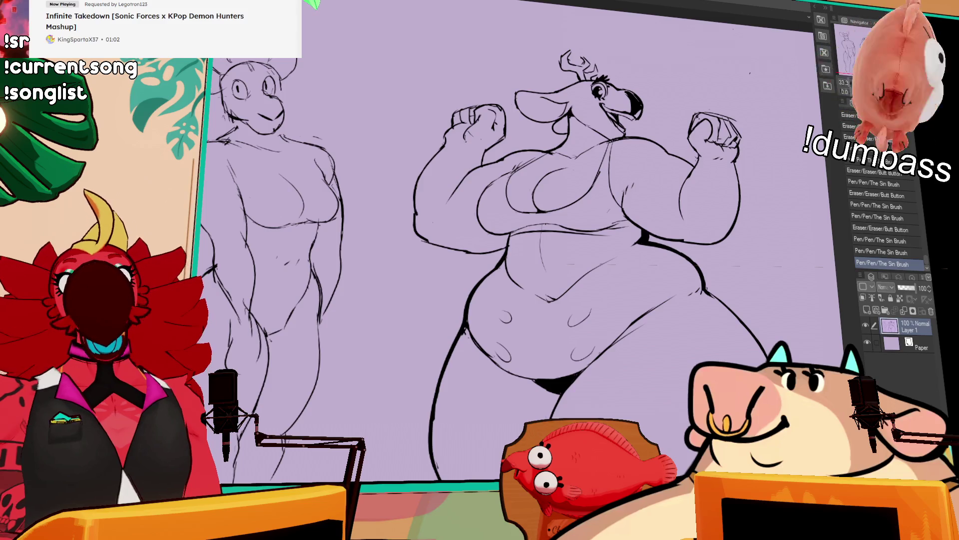
- Pan the drawing, then switch to the YouTube results for Japanese shirts with English words
left_click_drag(782, 231, 672, 193)
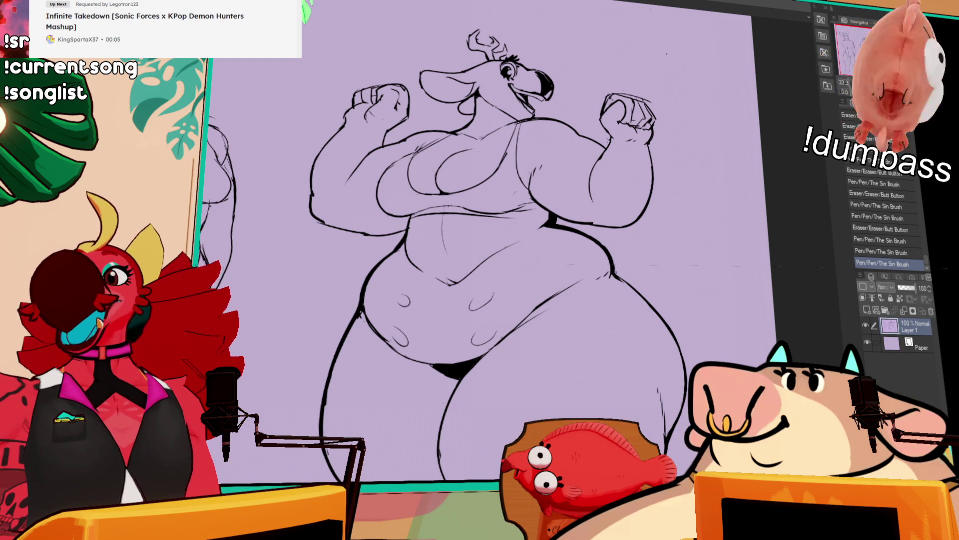
key("alt+Tab")
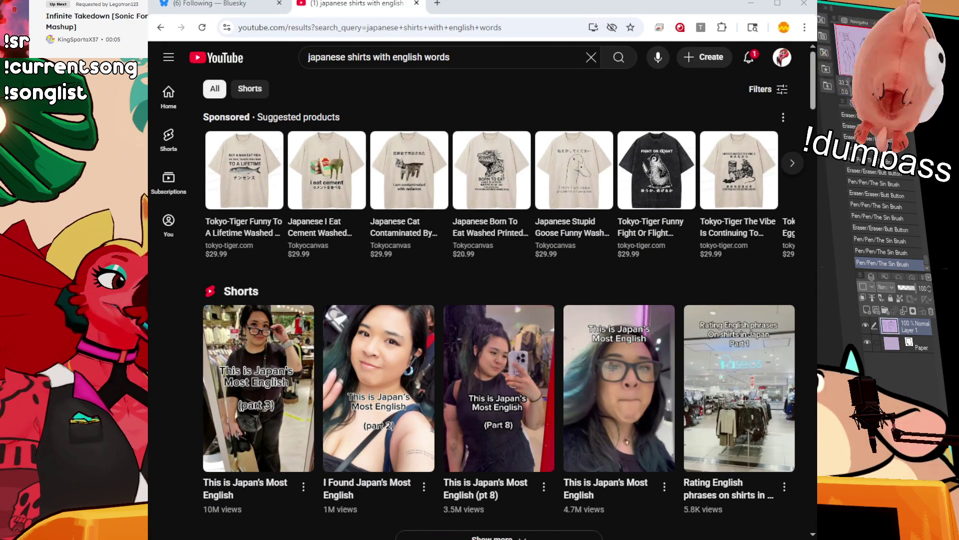
- Play the 'This is Japan's Most English (part 3)' Short, pausing once, then scroll to the next Short
left_click(256, 409)
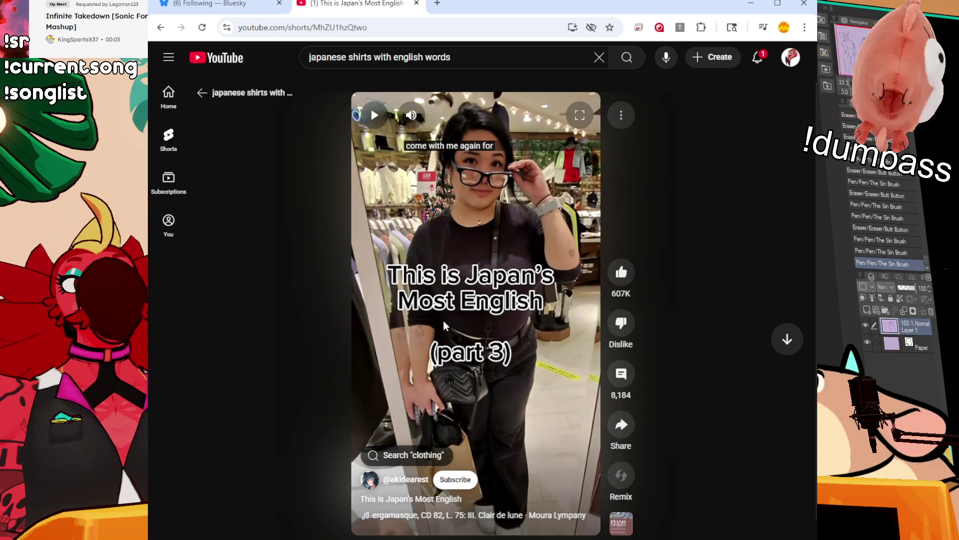
left_click(431, 298)
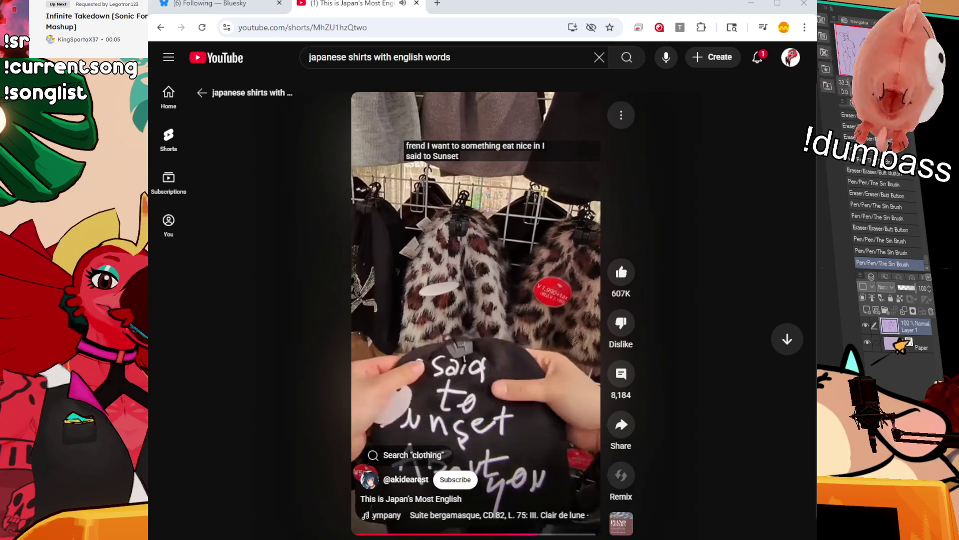
left_click(461, 370)
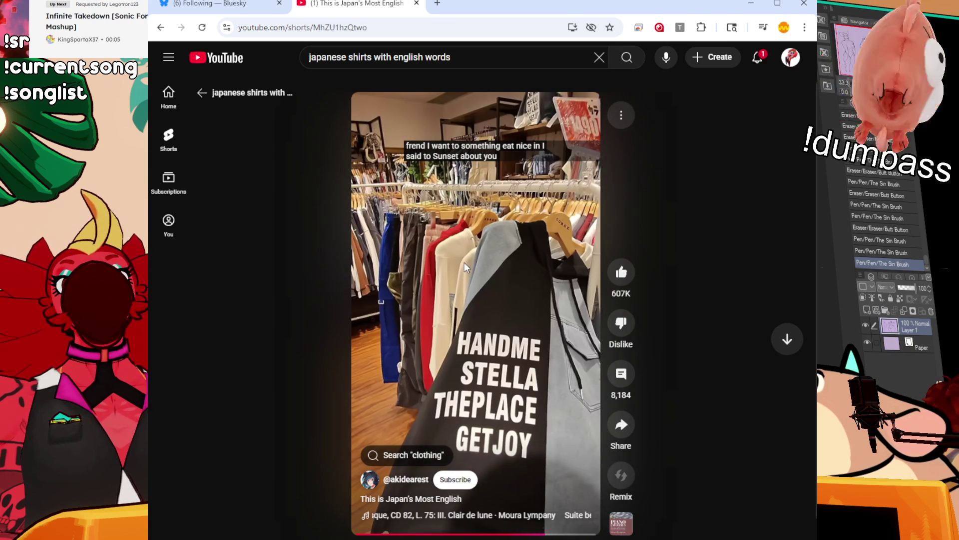
left_click(464, 267)
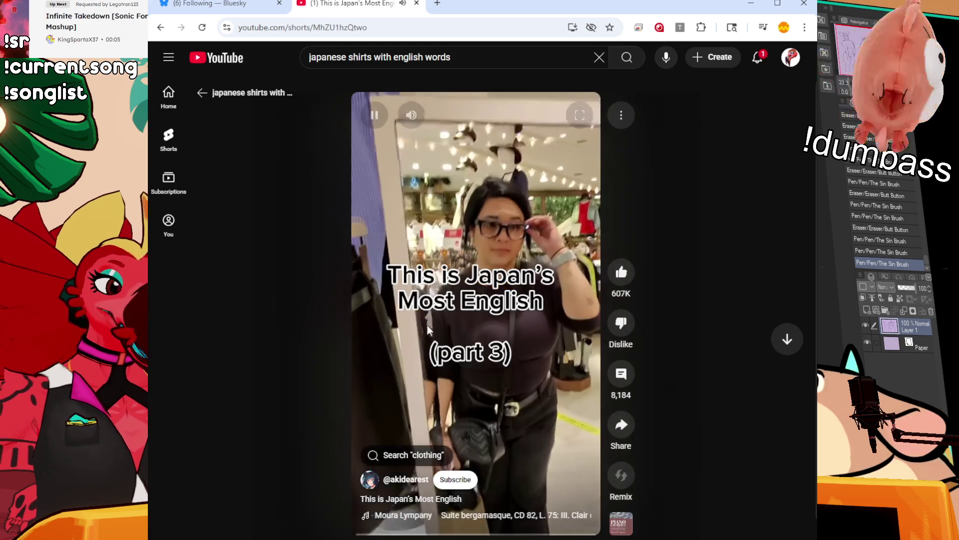
scroll(454, 209, "down", 1)
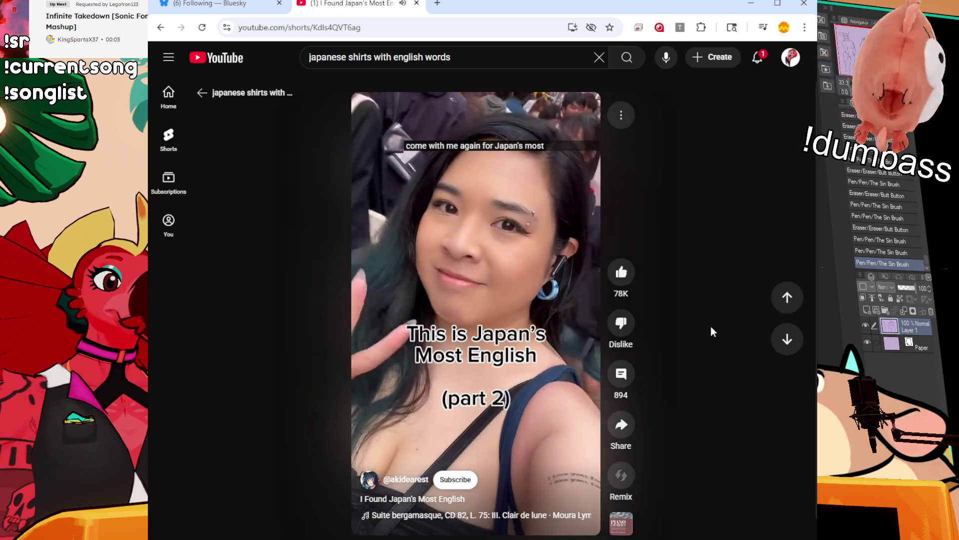
- Pause and resume the Japan's Most English Short, leaving it paused on the EATME storefront
scroll(706, 331, "down", 2)
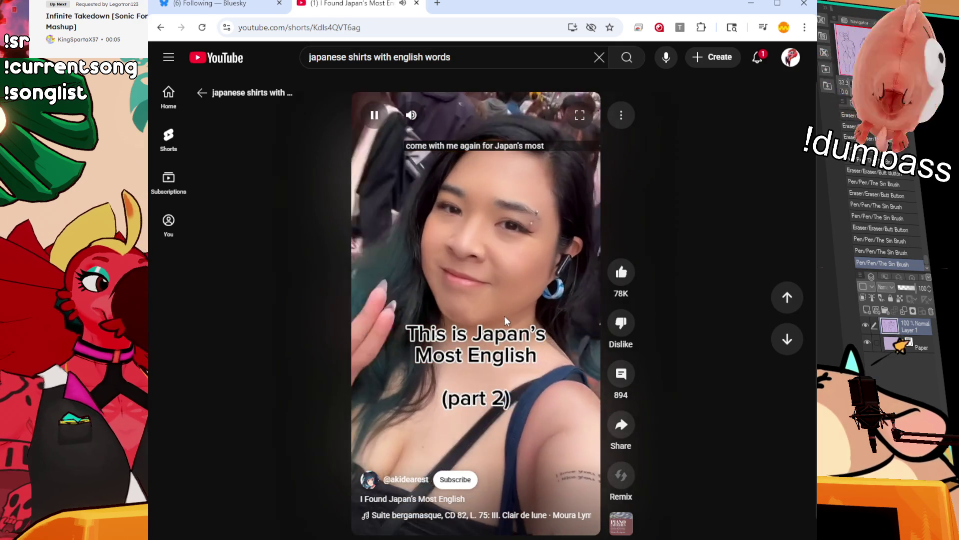
left_click(511, 377)
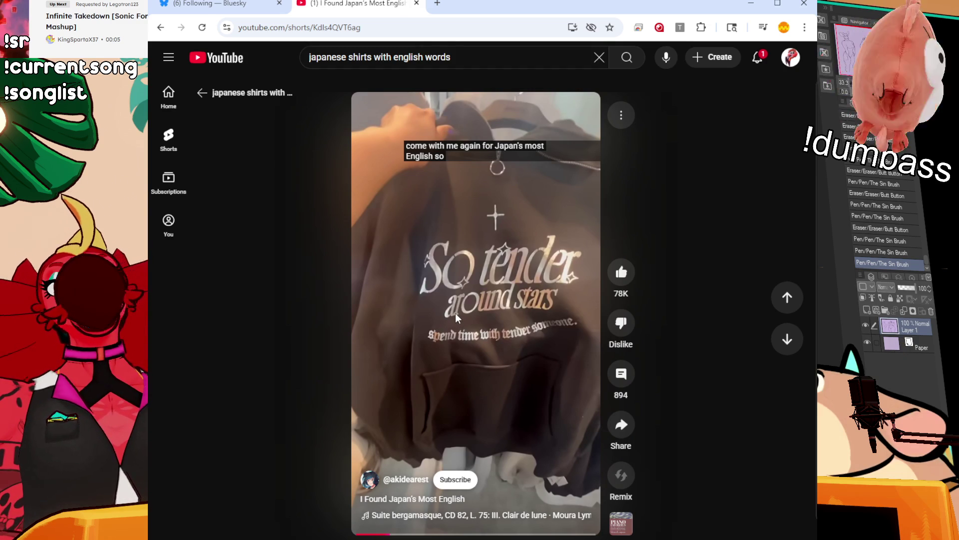
left_click(401, 328)
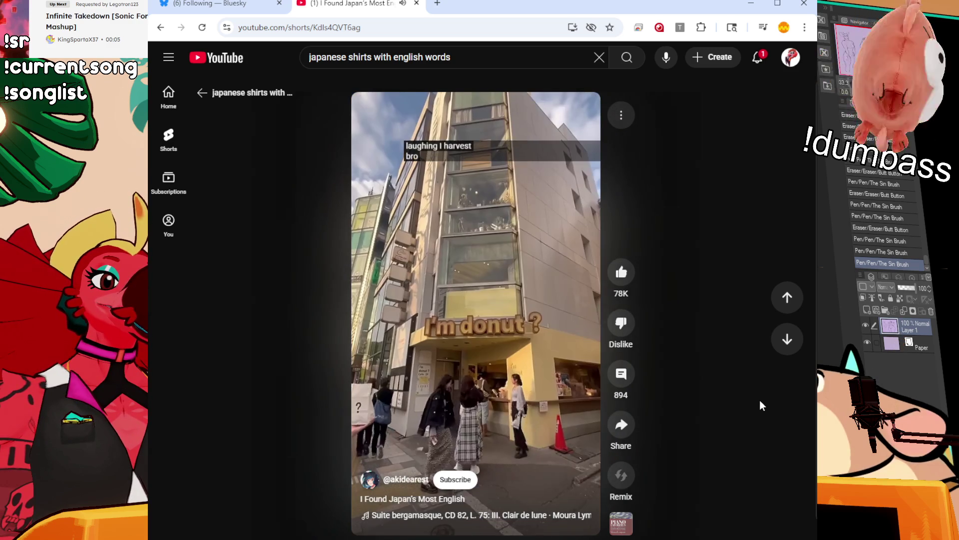
left_click(415, 312)
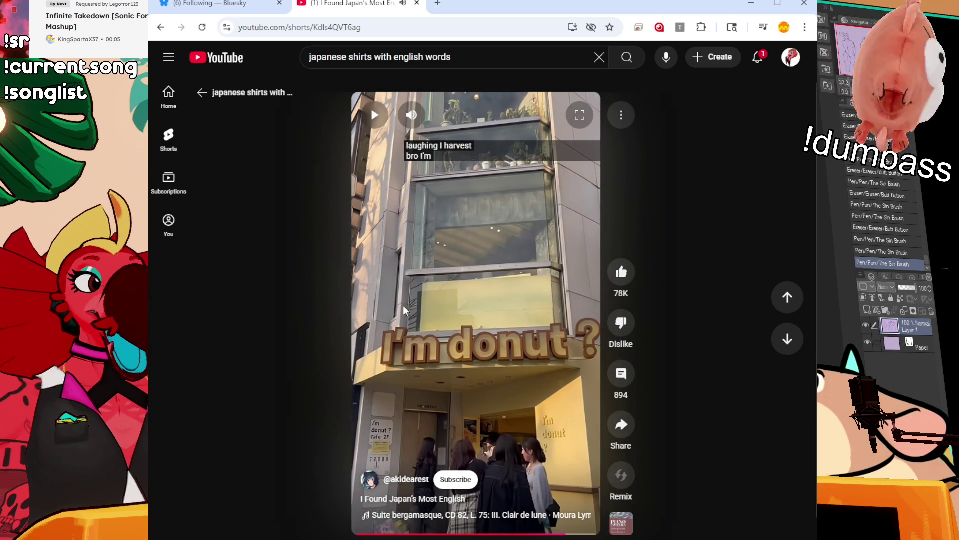
left_click(505, 361)
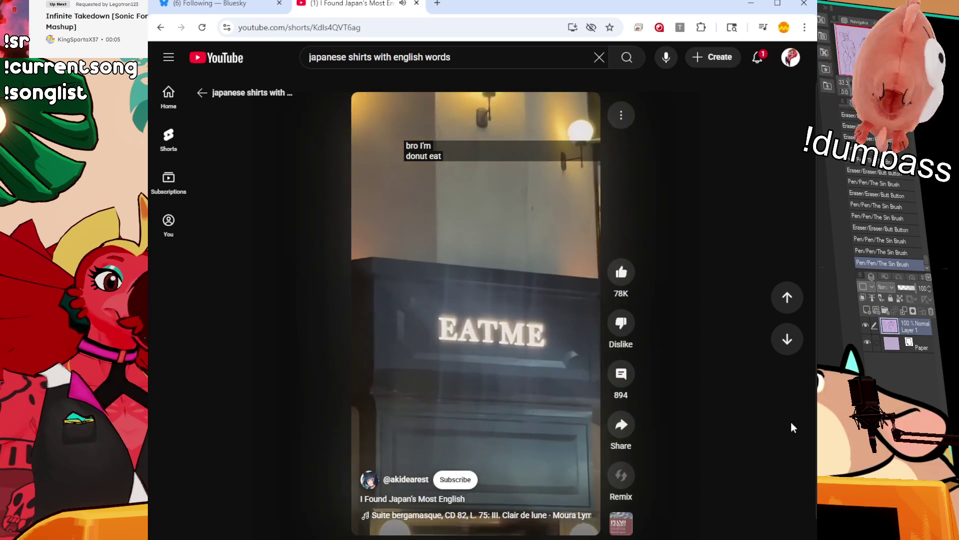
left_click(561, 400)
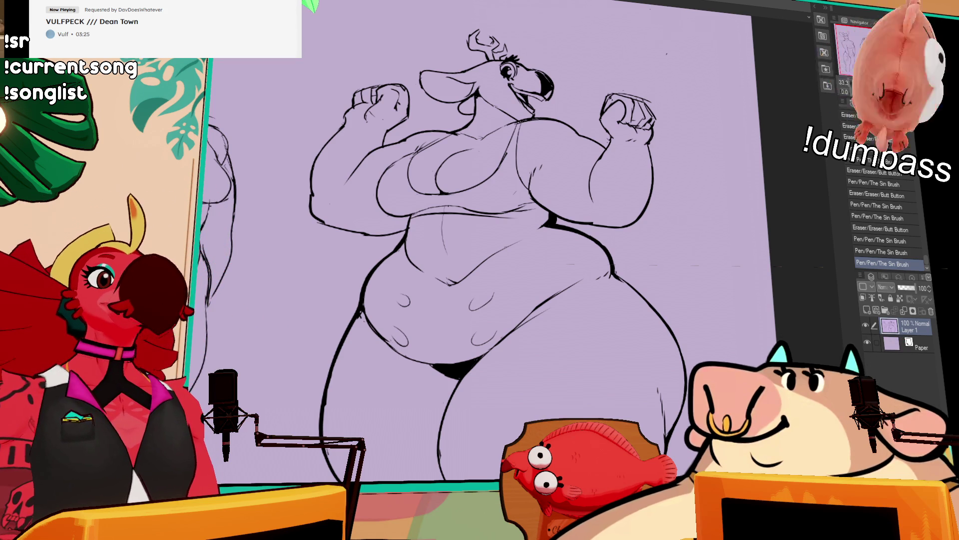
- Touch up a few small ink lines on the flexing deer with pen and eraser strokes
left_click_drag(598, 220, 640, 215)
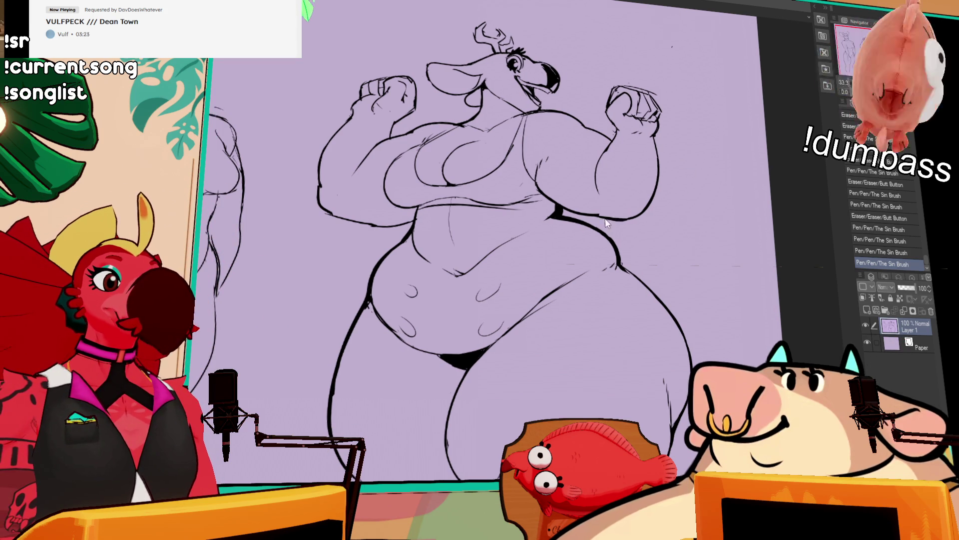
left_click_drag(699, 161, 706, 164)
left_click_drag(617, 200, 647, 224)
mouse_move(630, 209)
left_mouse_down()
mouse_move(645, 211)
mouse_move(635, 234)
left_mouse_up()
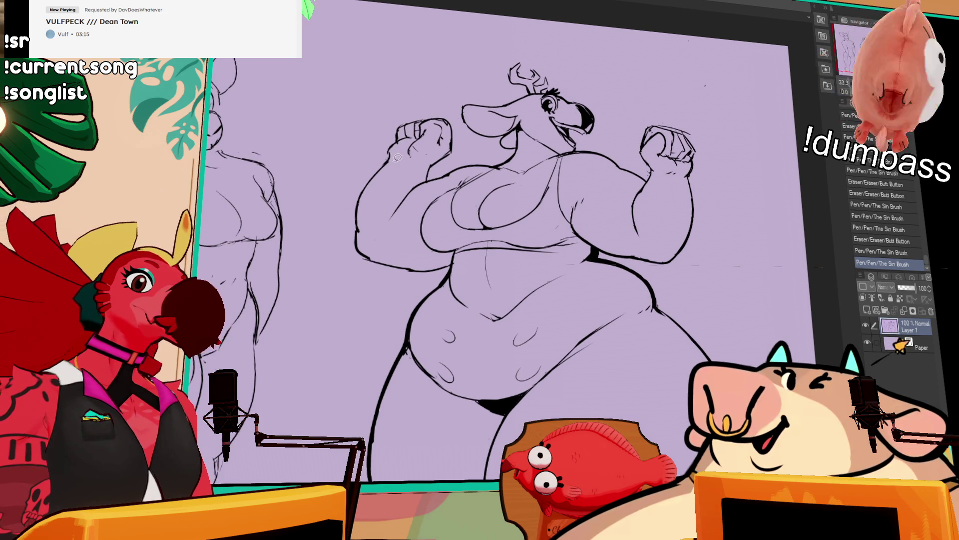
- Lasso the raised left fist and resize it with Ctrl+T
key("m")
left_click_drag(456, 106, 458, 131)
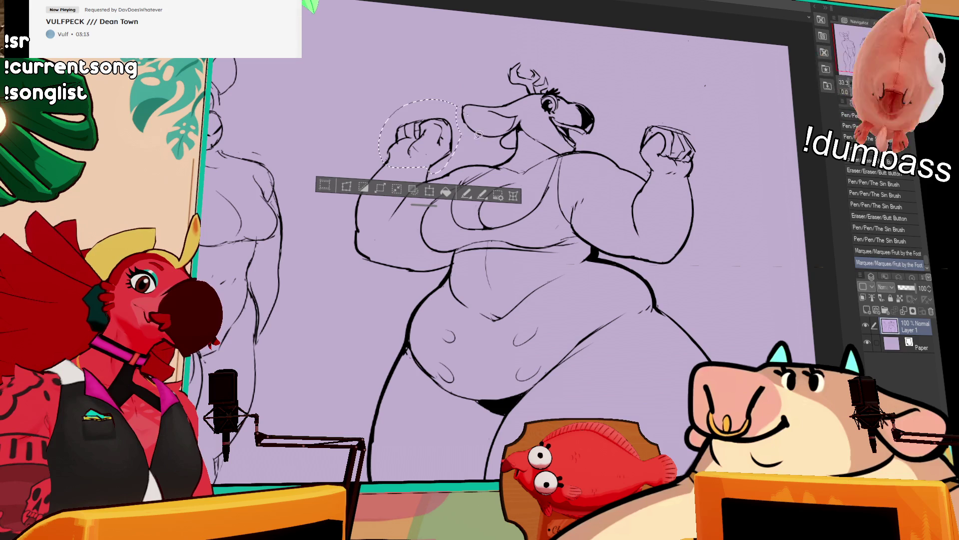
key("ctrl+t")
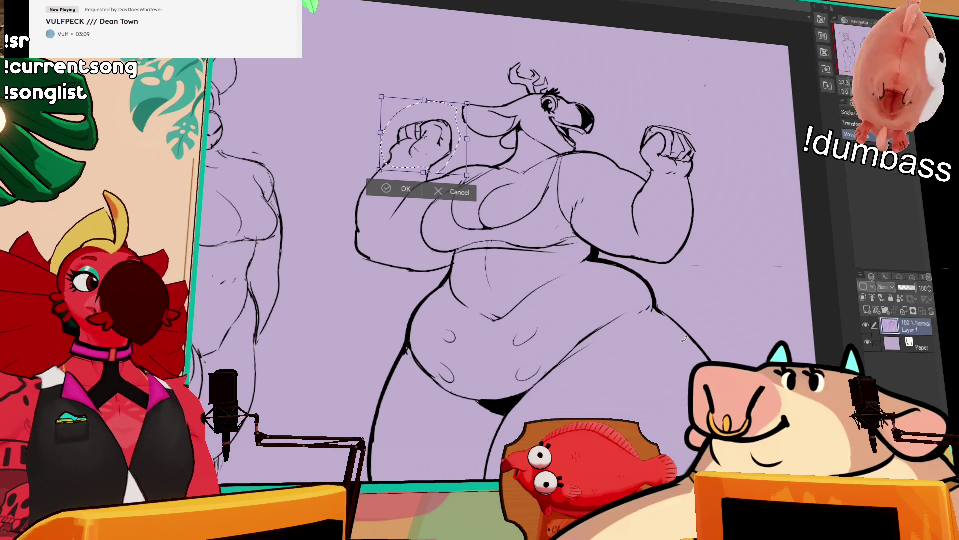
key("Return")
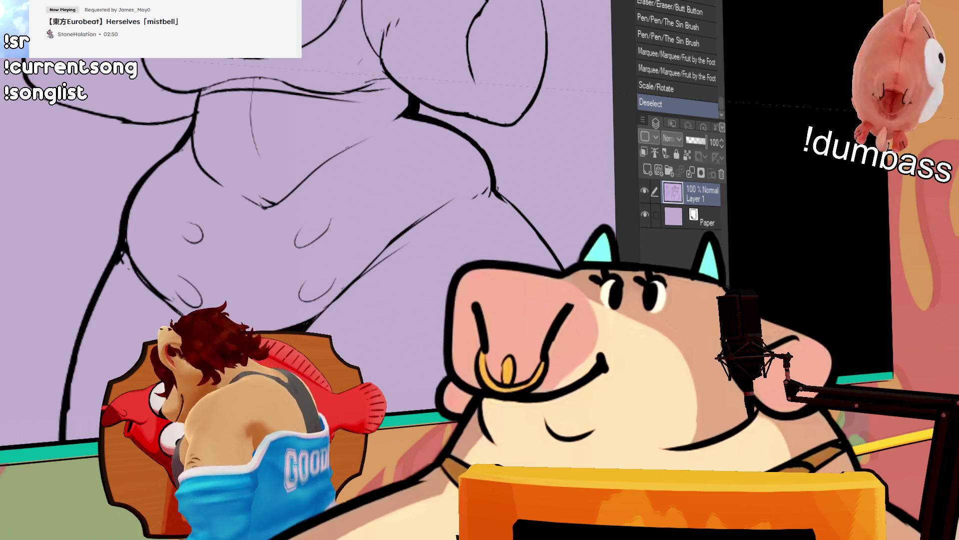
- Erase stray marks on the hips and add short ink strokes on the thighs
scroll(330, 200, "down", 1)
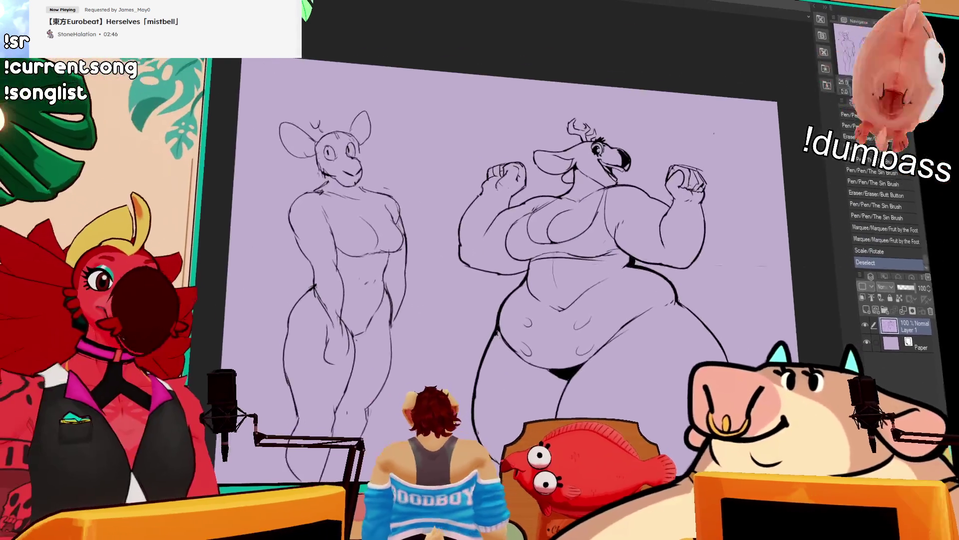
scroll(475, 270, "up", 3)
left_click_drag(470, 265, 470, 276)
left_click_drag(530, 251, 549, 260)
left_click_drag(542, 288, 554, 260)
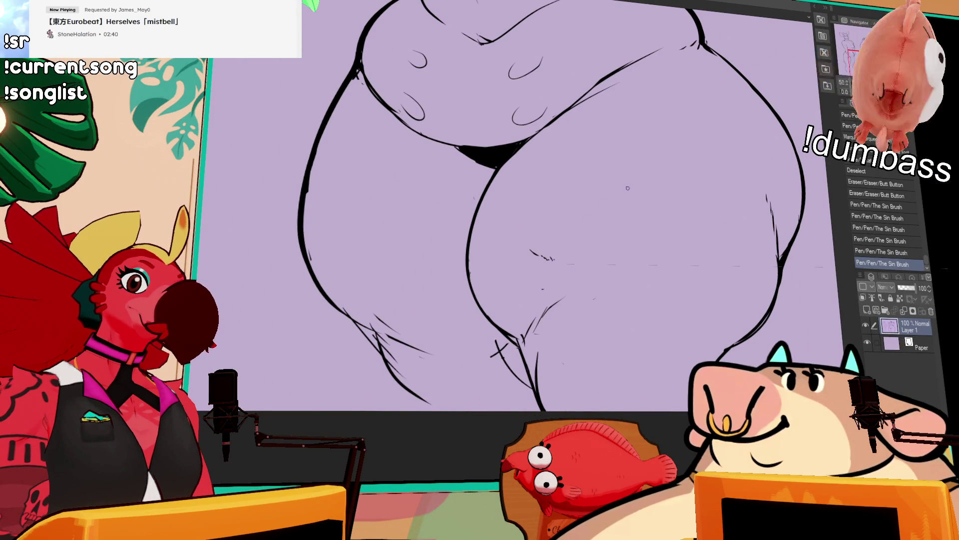
left_click_drag(621, 188, 629, 191)
left_click_drag(631, 192, 636, 192)
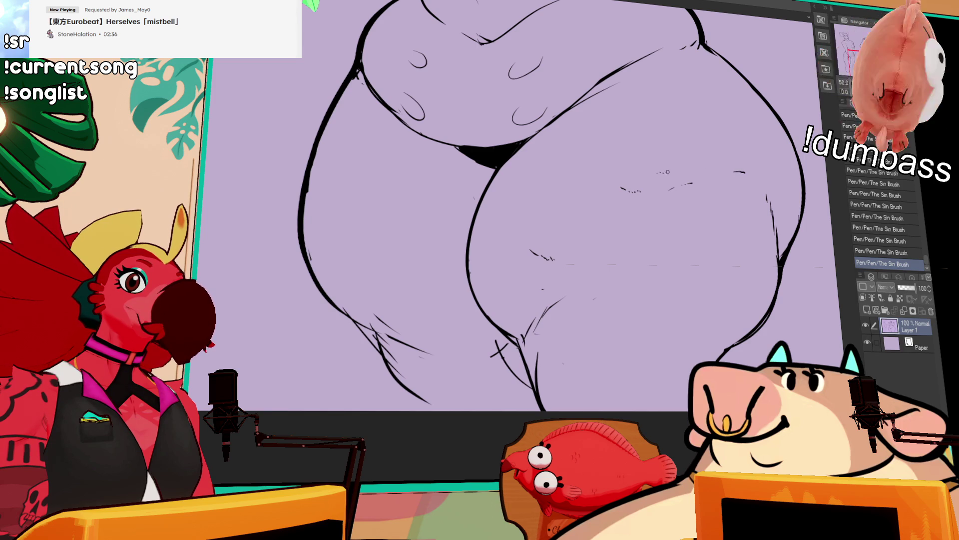
- Undo the last small stroke and retouch the lines near the right fist
left_click_drag(721, 194, 717, 236)
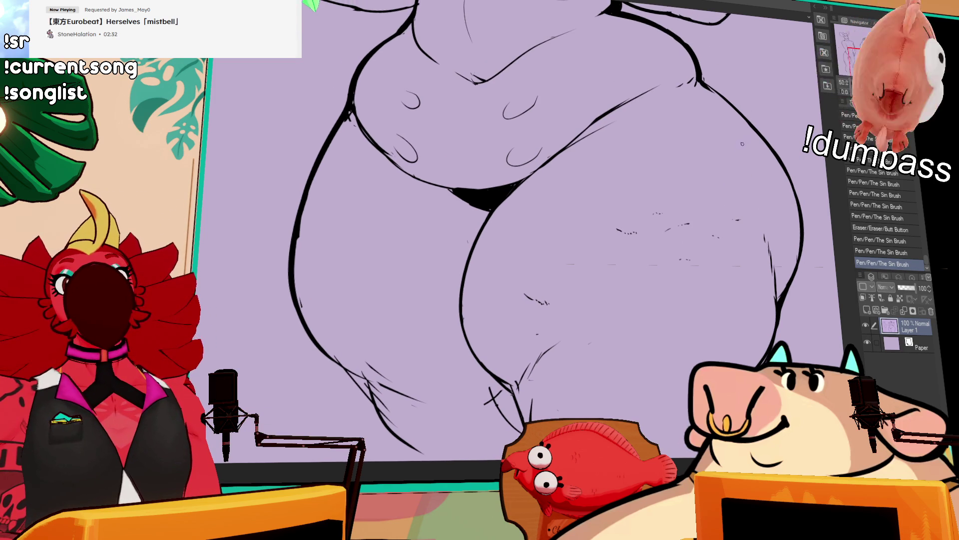
scroll(742, 146, "up", 2)
left_click_drag(758, 129, 748, 183)
mouse_move(735, 145)
left_mouse_down()
mouse_move(739, 165)
mouse_move(681, 162)
left_mouse_up()
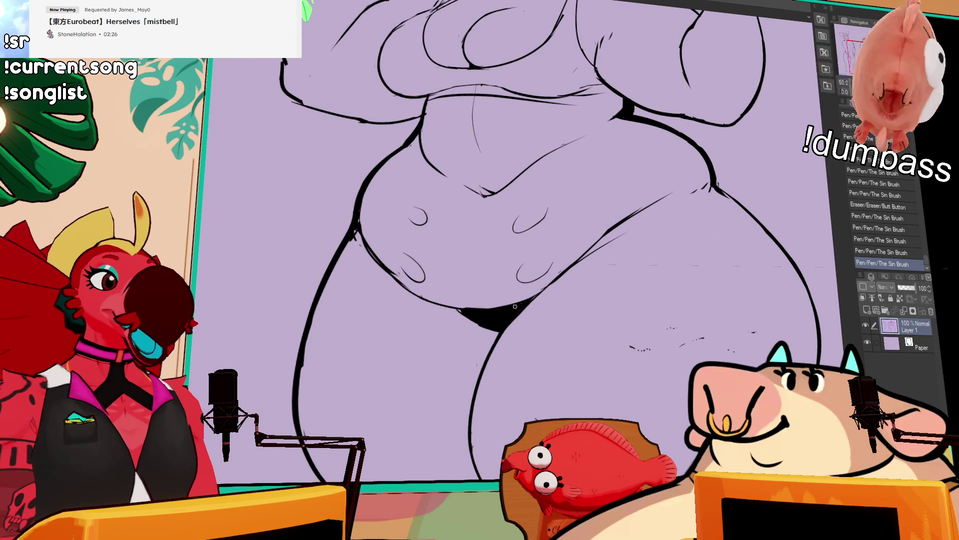
key("ctrl+z")
left_click_drag(686, 186, 619, 241)
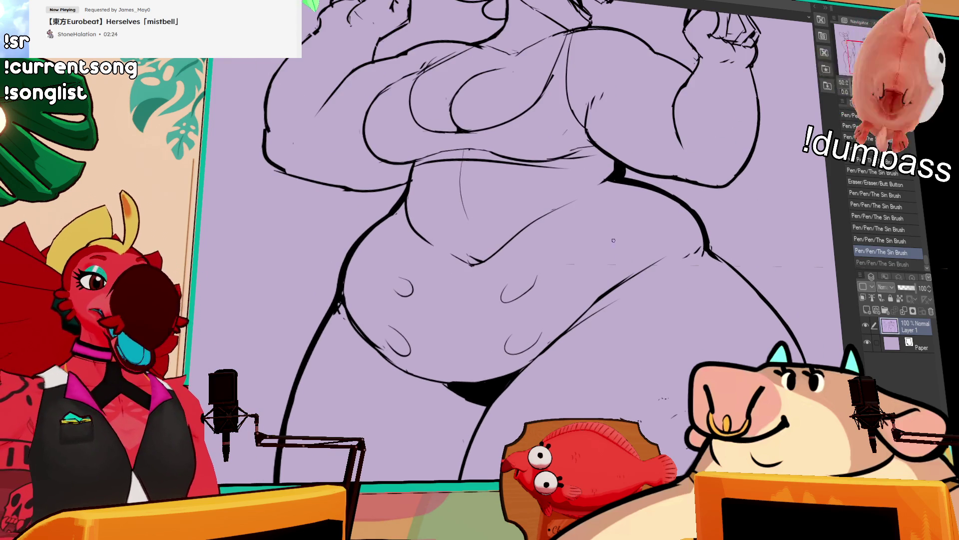
left_click_drag(698, 108, 680, 280)
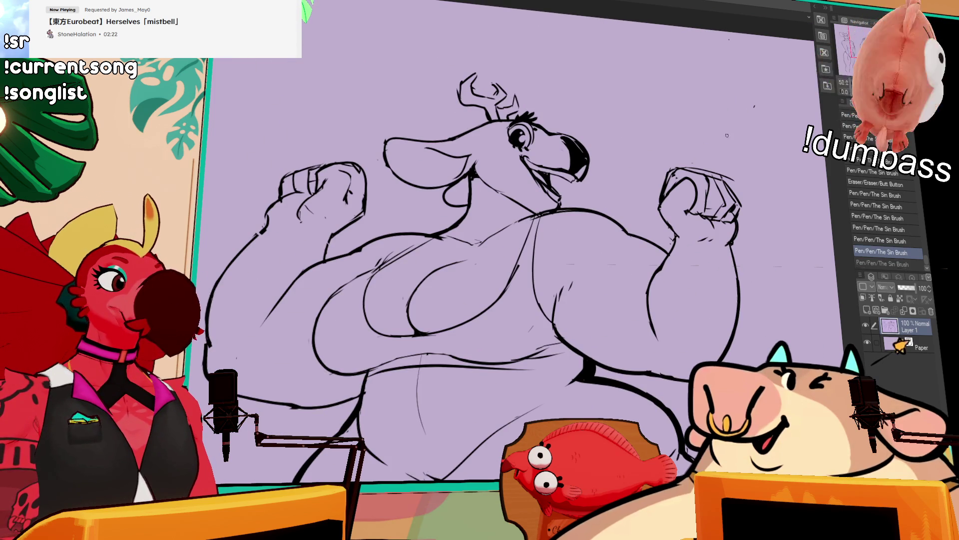
mouse_move(695, 187)
left_mouse_down()
mouse_move(691, 175)
mouse_move(685, 202)
mouse_move(692, 162)
left_mouse_up()
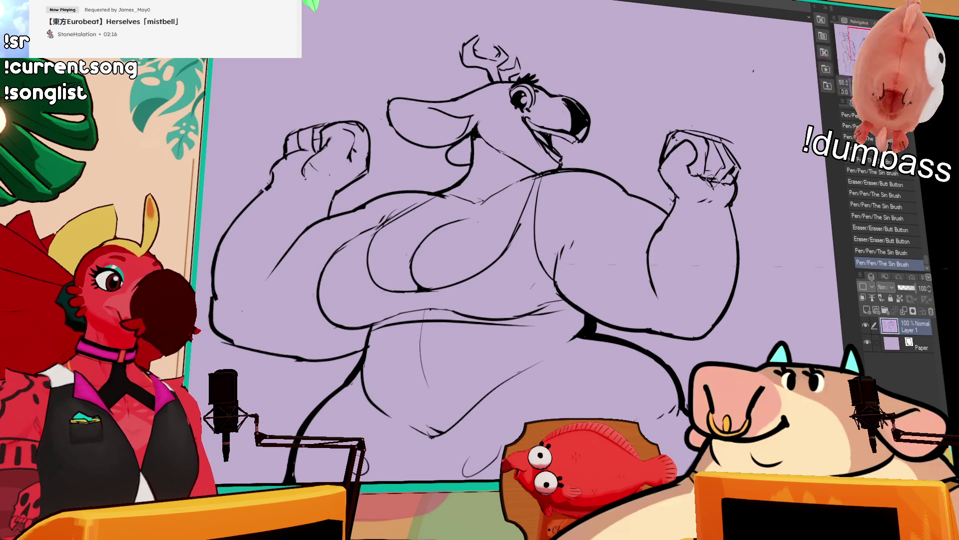
- Redraw the left leg's outer contour with a thicker line
mouse_move(674, 219)
left_mouse_down()
mouse_move(686, 181)
mouse_move(663, 230)
mouse_move(703, 192)
left_mouse_up()
key("ctrl+minus")
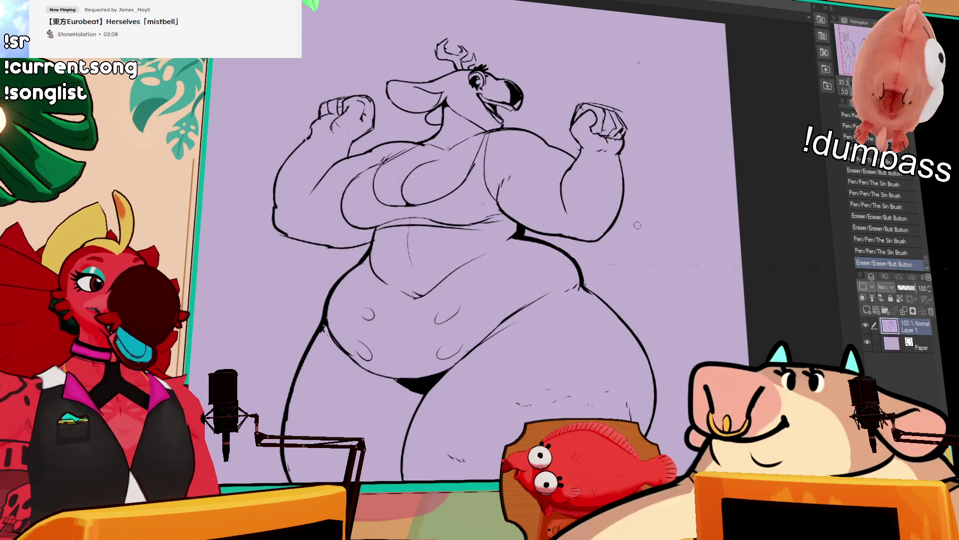
left_click_drag(600, 317, 700, 161)
mouse_move(400, 260)
left_mouse_down()
mouse_move(398, 200)
mouse_move(395, 229)
left_mouse_up()
mouse_move(413, 183)
left_mouse_down()
mouse_move(394, 250)
mouse_move(392, 241)
mouse_move(398, 254)
left_mouse_up()
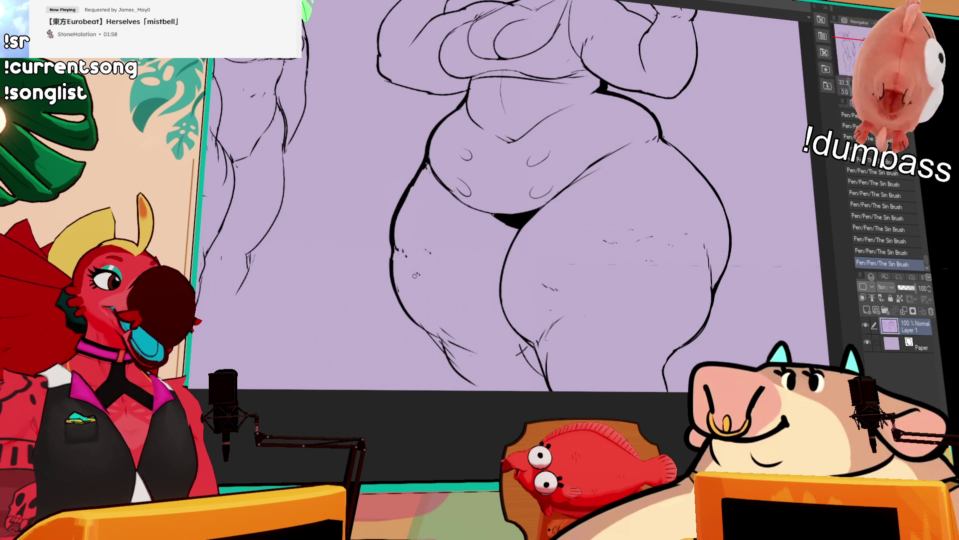
- Erase the small cross mark and add short ink strokes on the lower legs
left_click_drag(571, 295, 575, 317)
mouse_move(517, 347)
left_mouse_down()
mouse_move(539, 373)
mouse_move(517, 350)
left_mouse_up()
left_click_drag(452, 344, 470, 344)
left_click_drag(617, 241, 667, 211)
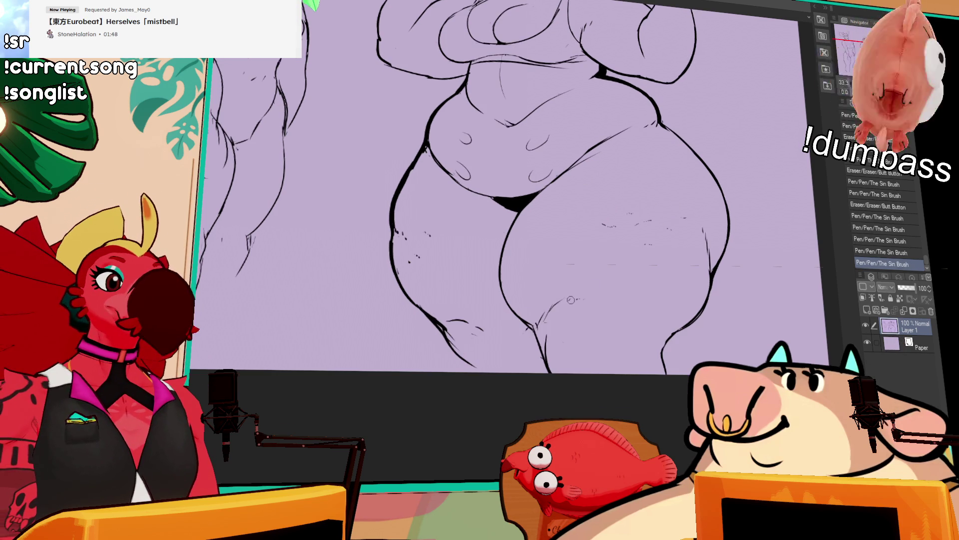
left_click_drag(597, 297, 548, 328)
left_click_drag(557, 366, 560, 380)
left_click_drag(535, 330, 548, 367)
key("ctrl+z")
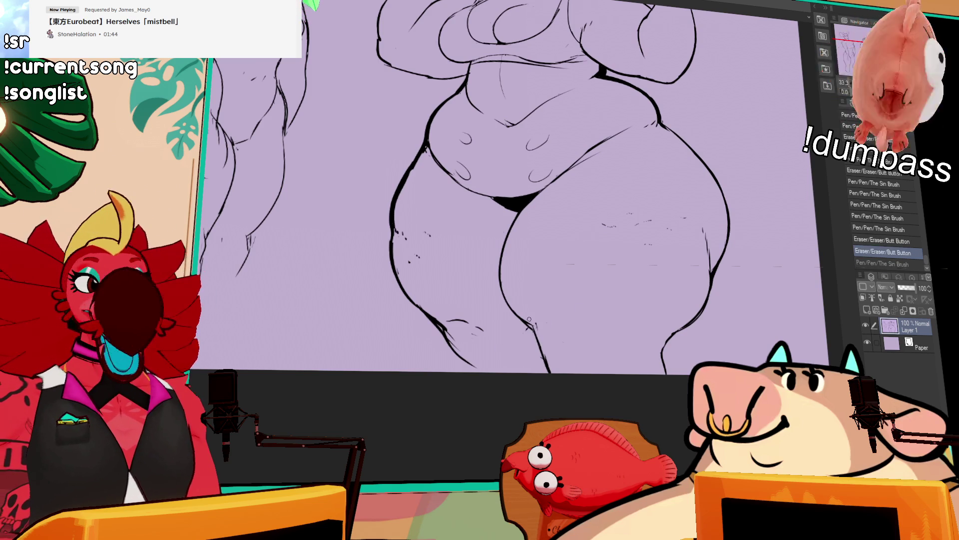
- Retouch the lower-leg line until clean, keeping the restored stroke
mouse_move(533, 320)
left_mouse_down()
mouse_move(536, 345)
mouse_move(543, 325)
mouse_move(530, 327)
mouse_move(547, 340)
mouse_move(545, 329)
left_mouse_up()
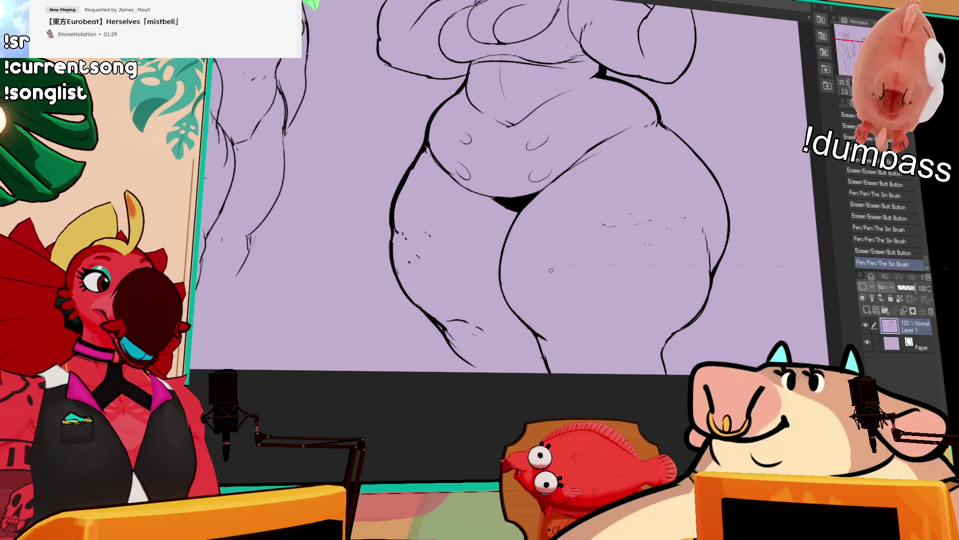
mouse_move(545, 339)
left_mouse_down()
mouse_move(556, 383)
mouse_move(551, 372)
left_mouse_up()
key("ctrl+z")
key("ctrl+y")
left_click_drag(543, 335, 575, 336)
left_click_drag(574, 337, 578, 337)
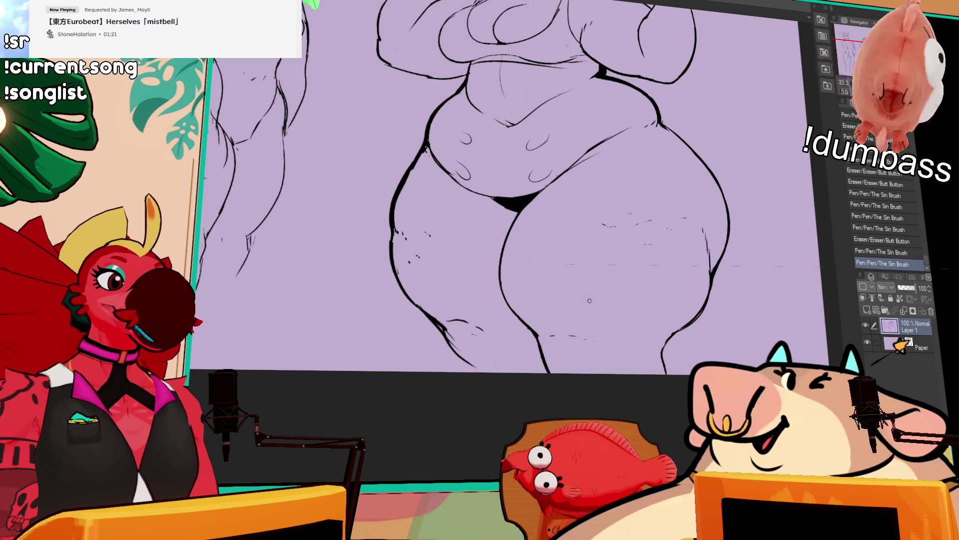
- Erase small marks near the right thigh and dot ink flecks onto it
mouse_move(679, 154)
left_mouse_down()
mouse_move(690, 135)
mouse_move(693, 155)
mouse_move(758, 168)
left_mouse_up()
left_click_drag(622, 277, 629, 285)
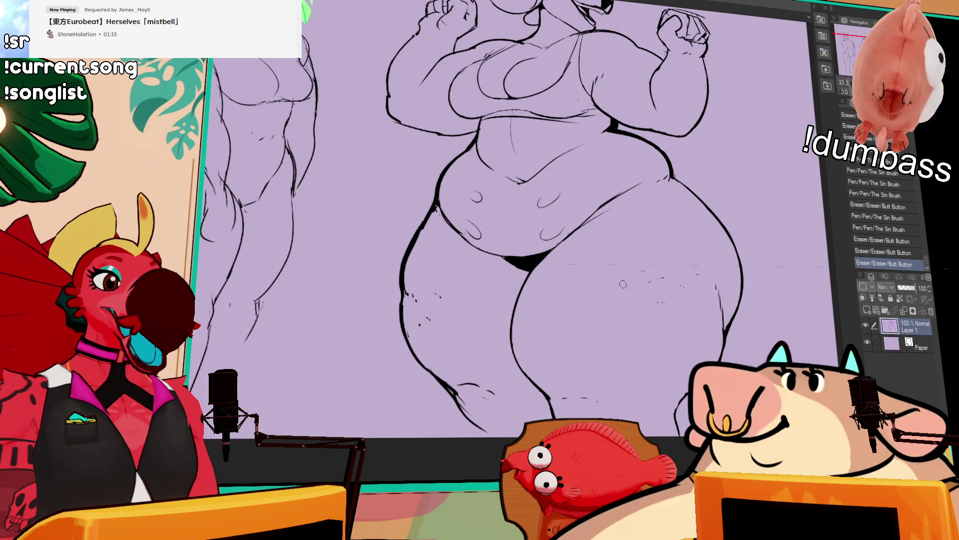
left_click(702, 292)
left_click(703, 291)
left_click(707, 270)
- Redraw the right hip contour, retrying strokes with undo until clean
mouse_move(719, 210)
left_mouse_down()
mouse_move(692, 189)
mouse_move(727, 232)
left_mouse_up()
key("ctrl+z")
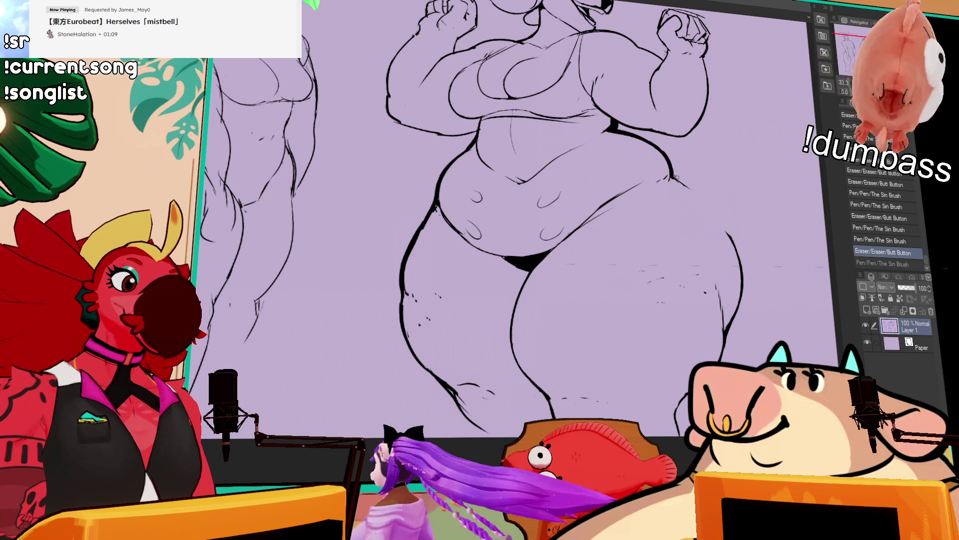
mouse_move(673, 175)
left_mouse_down()
mouse_move(727, 240)
mouse_move(709, 215)
mouse_move(729, 240)
mouse_move(729, 177)
left_mouse_up()
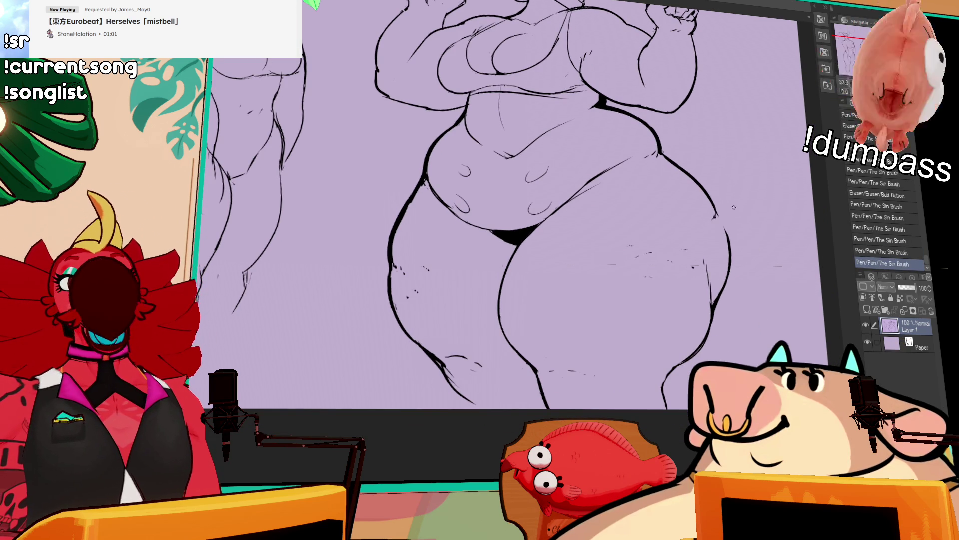
left_click_drag(733, 201, 684, 164)
left_click_drag(723, 223, 715, 280)
left_click_drag(721, 225, 698, 285)
key("ctrl+z")
key("ctrl+z")
left_click_drag(722, 227, 707, 296)
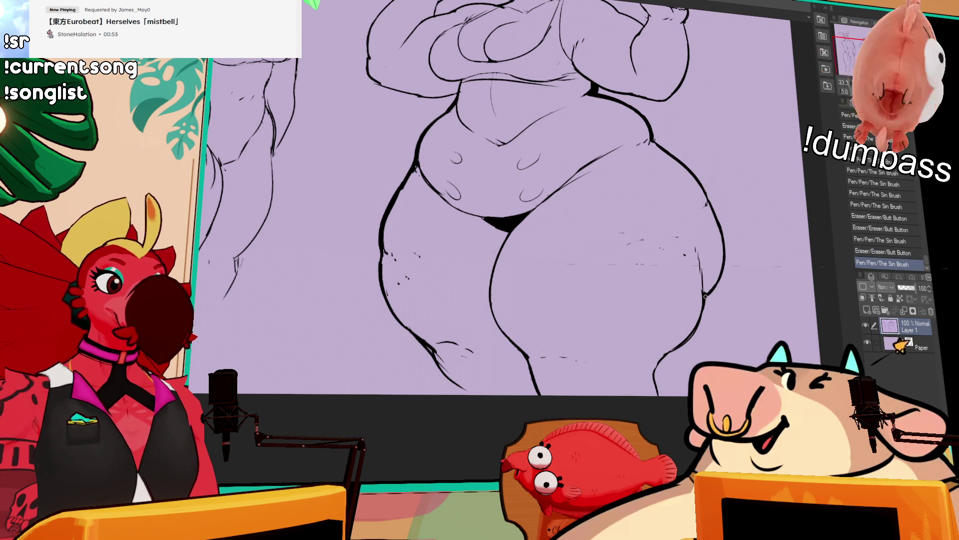
- Thicken the right figure's waist line with the pen
scroll(549, 225, "up", 5)
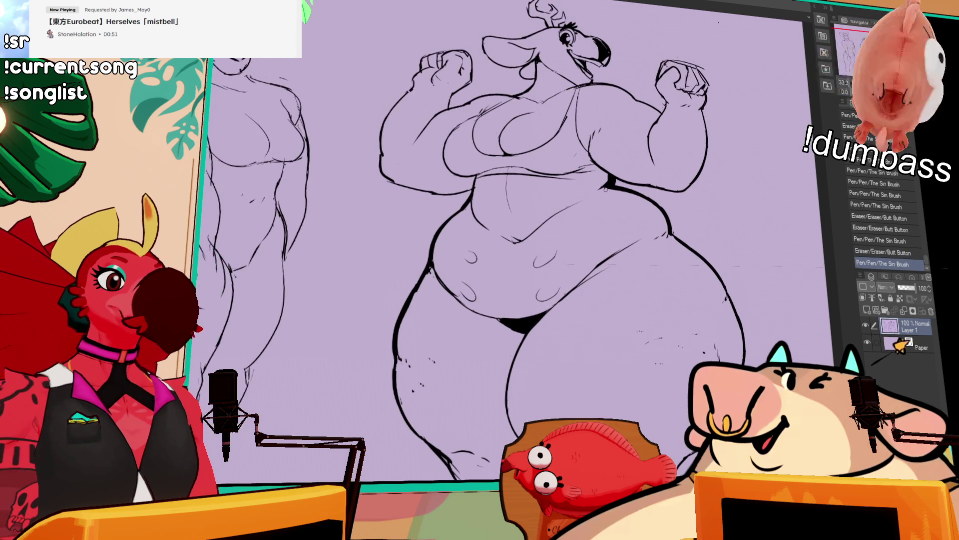
left_click_drag(606, 180, 620, 187)
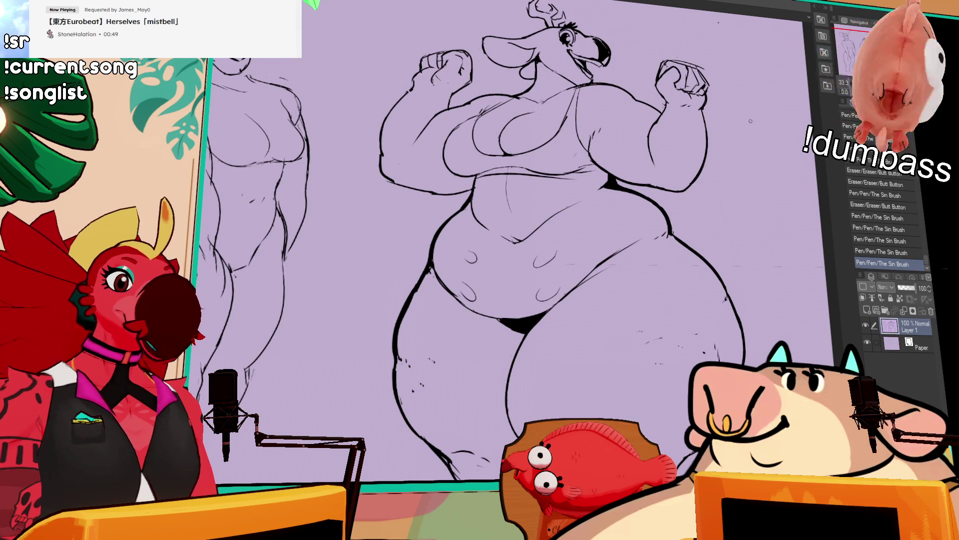
left_click_drag(764, 121, 753, 136)
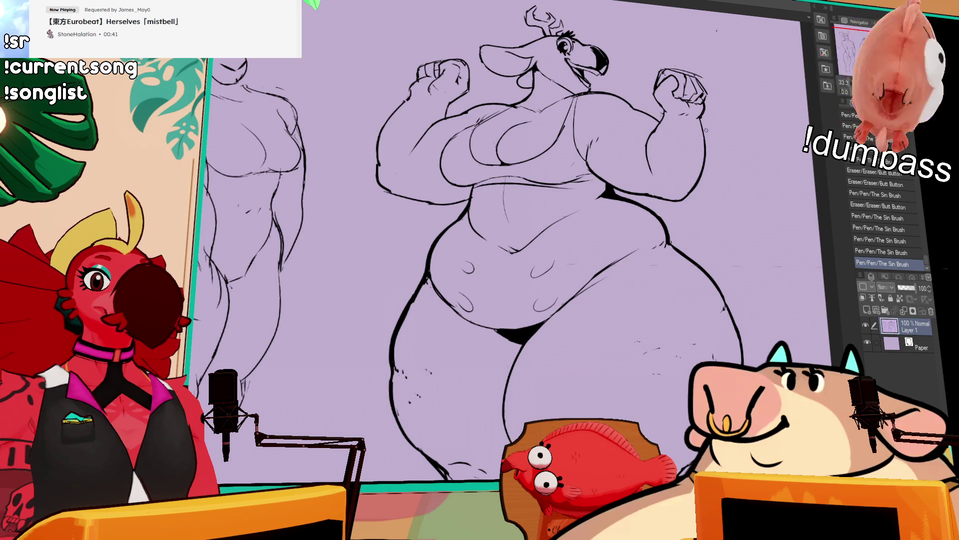
left_click_drag(696, 191, 702, 105)
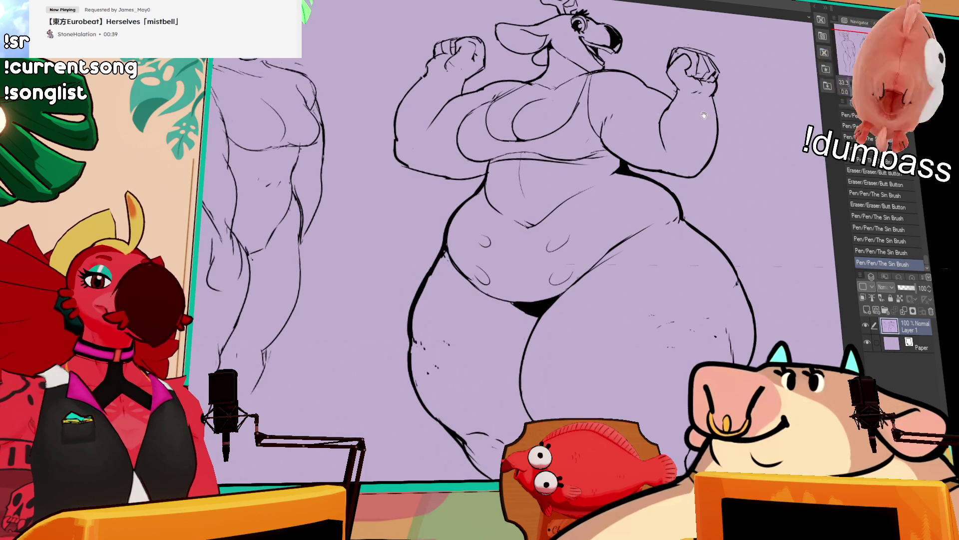
left_click_drag(750, 184, 714, 222)
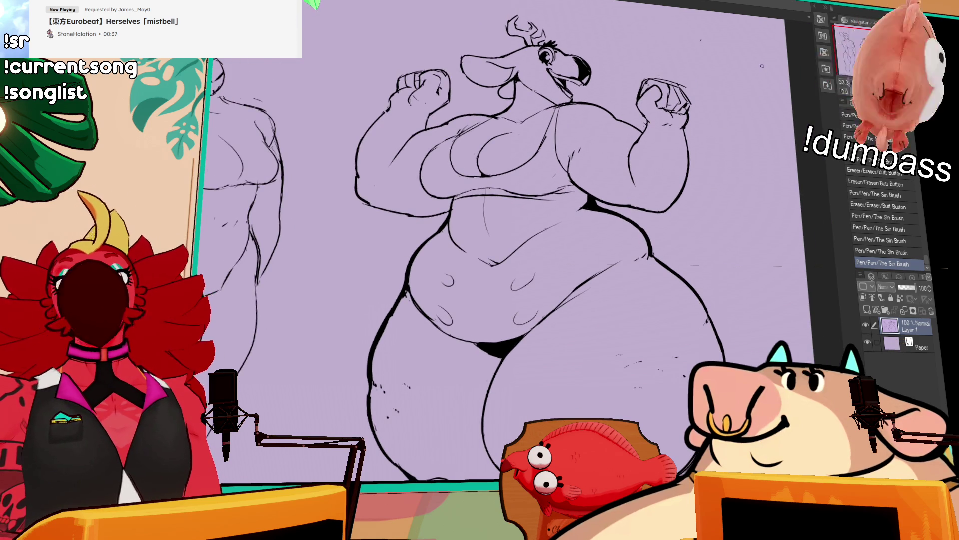
scroll(699, 130, "down", 1)
- Add small belly marks, then erase the stray circle and hatch marks on the belly
mouse_move(597, 234)
left_mouse_down()
mouse_move(603, 246)
mouse_move(603, 234)
left_mouse_up()
left_click_drag(599, 233, 602, 235)
mouse_move(597, 245)
left_mouse_down()
mouse_move(622, 238)
mouse_move(587, 250)
left_mouse_up()
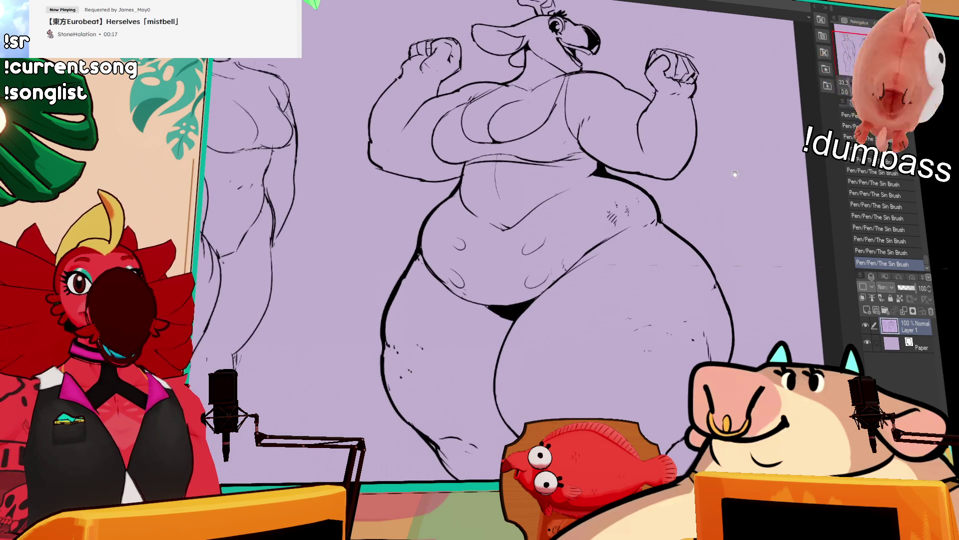
left_click(556, 287)
left_click_drag(594, 235, 634, 217)
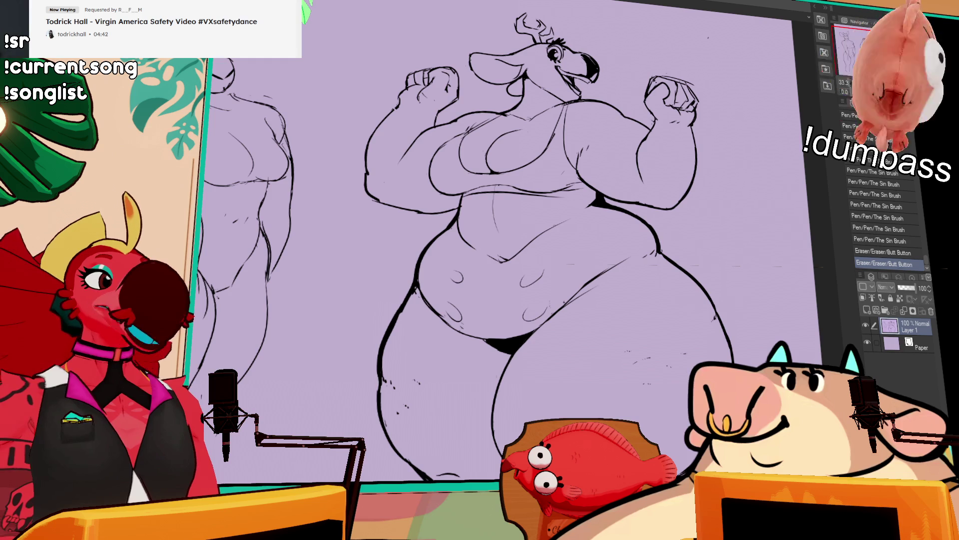
- Lasso the raised right arm, deselect, and erase stray lines around it
mouse_move(618, 121)
left_mouse_down()
mouse_move(717, 112)
mouse_move(646, 209)
mouse_move(618, 186)
mouse_move(657, 171)
left_mouse_up()
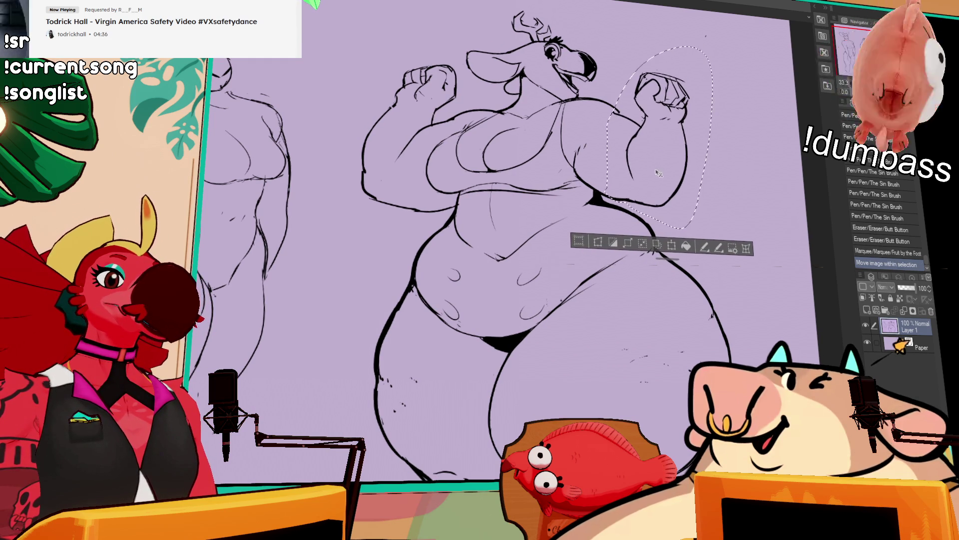
key("ctrl+d")
left_click_drag(606, 105, 614, 113)
mouse_move(637, 119)
left_mouse_down()
mouse_move(644, 125)
mouse_move(618, 113)
left_mouse_up()
key("ctrl+z")
key("ctrl+y")
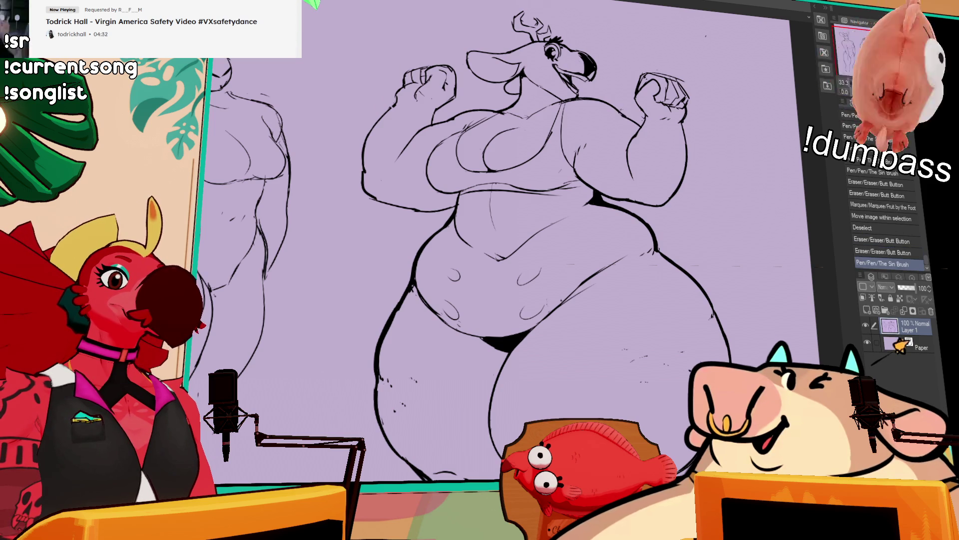
- Darken the figure's hip line with the pen
left_click_drag(710, 131, 720, 128)
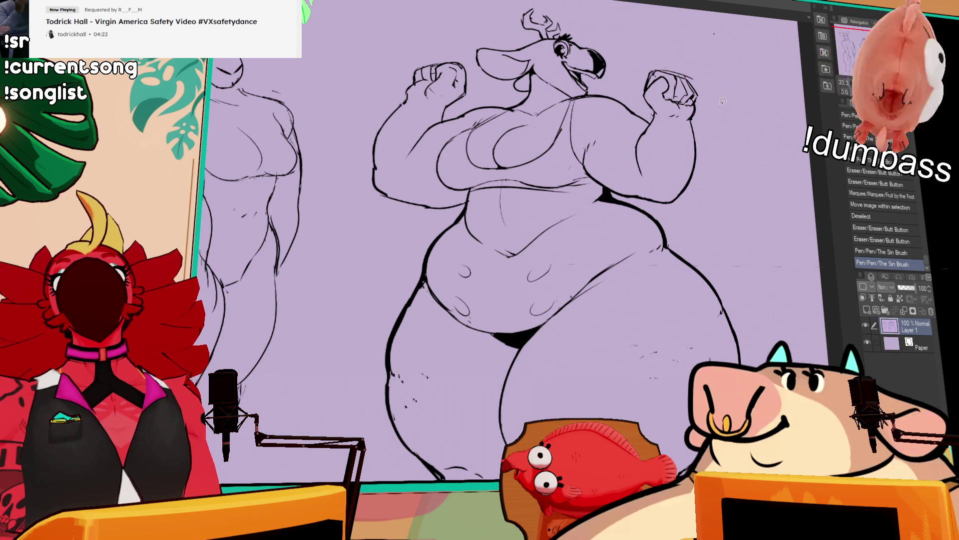
scroll(735, 100, "down", 2)
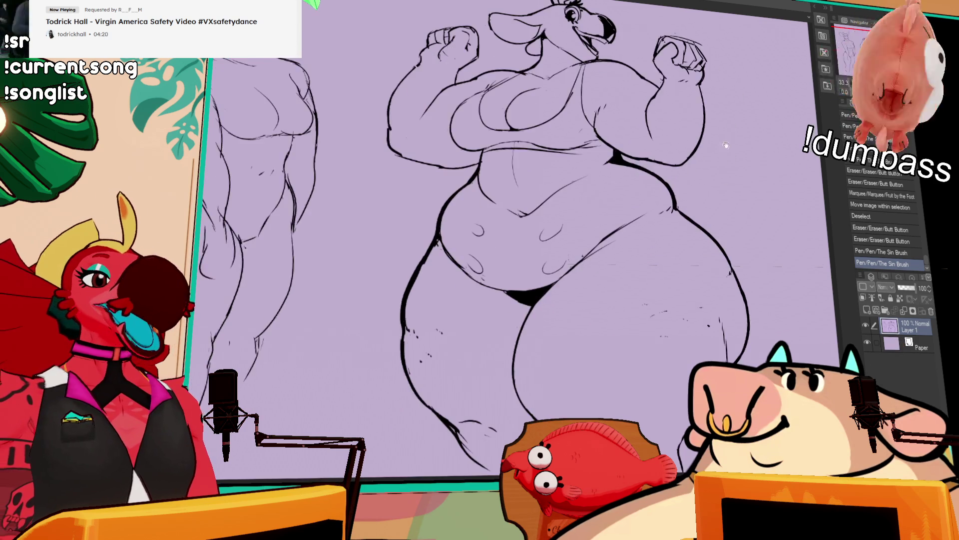
left_click_drag(670, 168, 705, 222)
- Touch up the hip line, then paste the deer reference picture left of the figure
left_click_drag(690, 201, 702, 205)
scroll(482, 233, "down", 3)
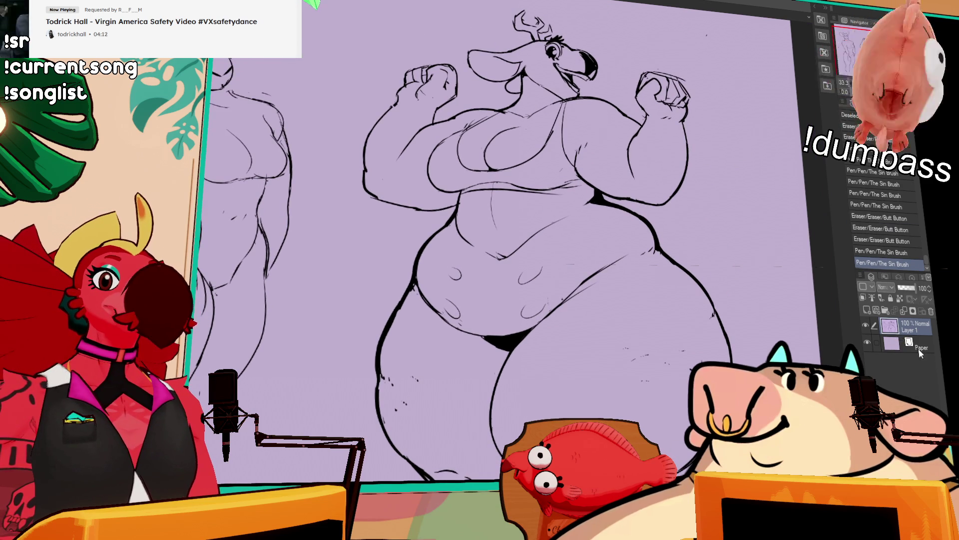
key("ctrl+v")
mouse_move(398, 176)
left_mouse_down()
mouse_move(351, 158)
mouse_move(359, 244)
left_mouse_up()
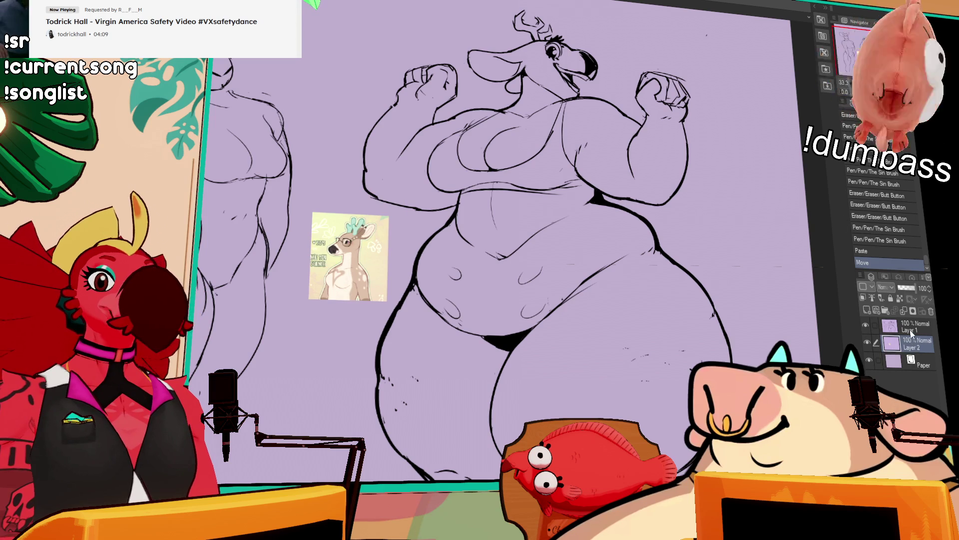
- Set Layer 1 as the reference layer and lasso-fill around the right figure
left_click(912, 327)
left_click(871, 298)
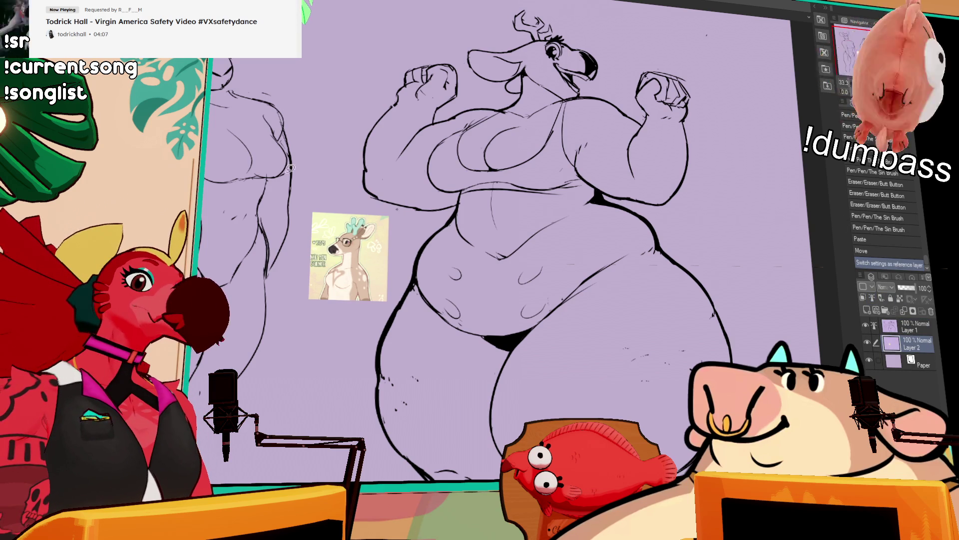
left_click_drag(360, 200, 432, 209)
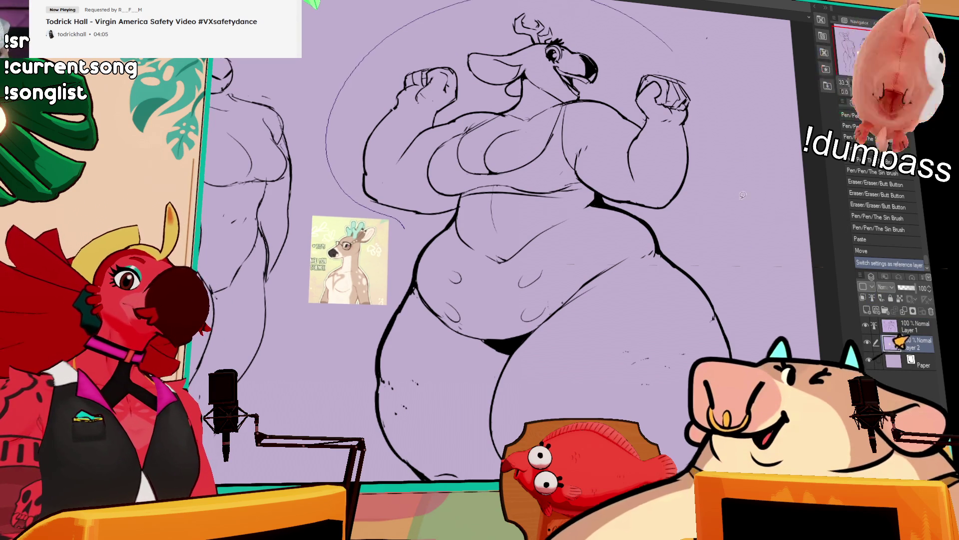
scroll(758, 242, "down", 5)
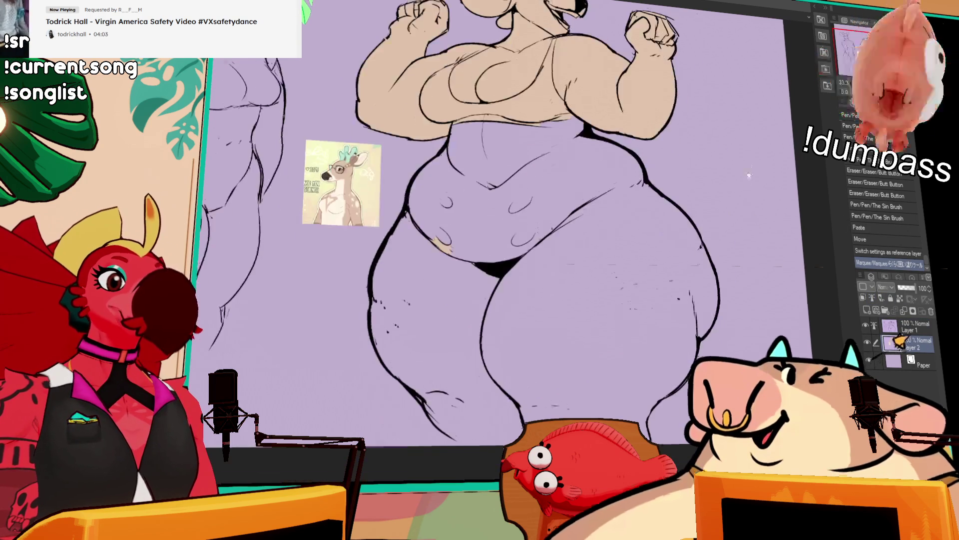
- Fill the figure's lower body and left thigh beige on Layer 2, patching gaps
mouse_move(488, 473)
left_mouse_down()
mouse_move(752, 239)
mouse_move(471, 56)
mouse_move(414, 250)
mouse_move(419, 380)
left_mouse_up()
scroll(719, 170, "down", 3)
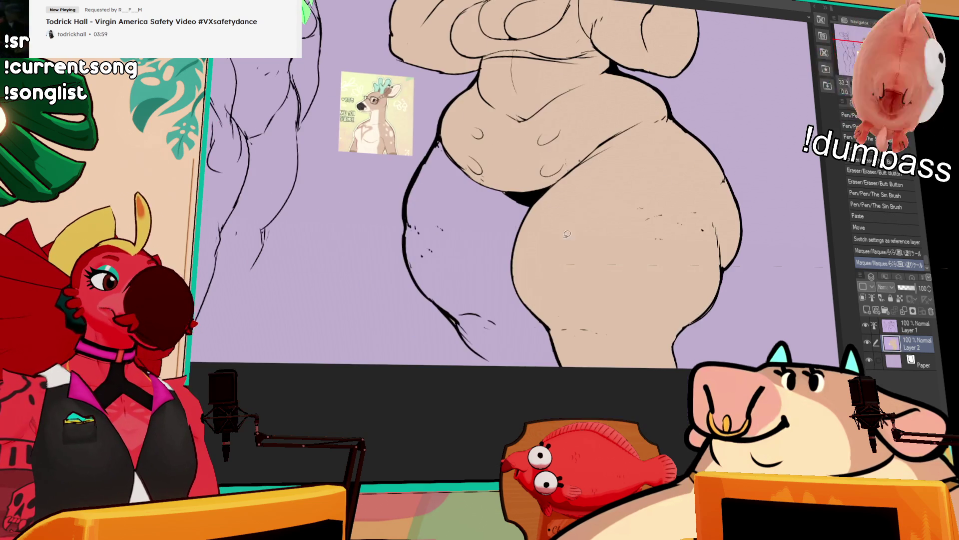
left_click(513, 306)
left_click(470, 260)
scroll(480, 239, "up", 6)
left_click_drag(539, 279, 559, 289)
left_click_drag(550, 300, 570, 310)
left_click_drag(540, 280, 565, 307)
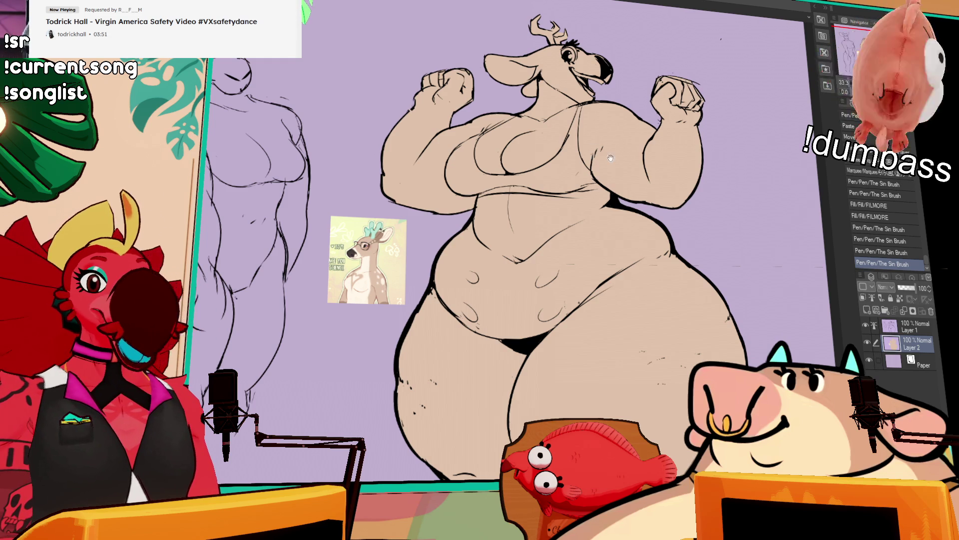
- Erase stray marks from the line art on Layer 1
left_click(880, 325)
key("e")
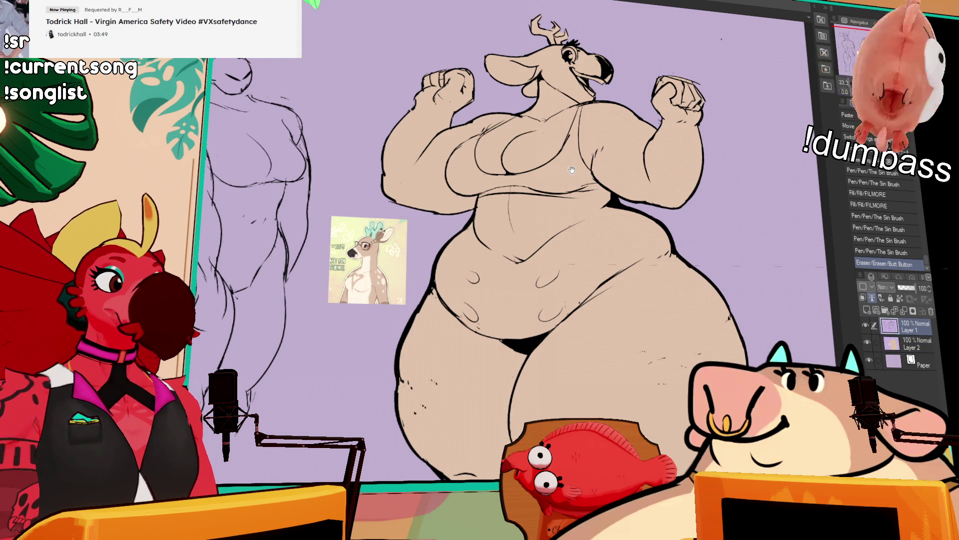
mouse_move(569, 165)
left_mouse_down()
mouse_move(617, 166)
mouse_move(574, 170)
left_mouse_up()
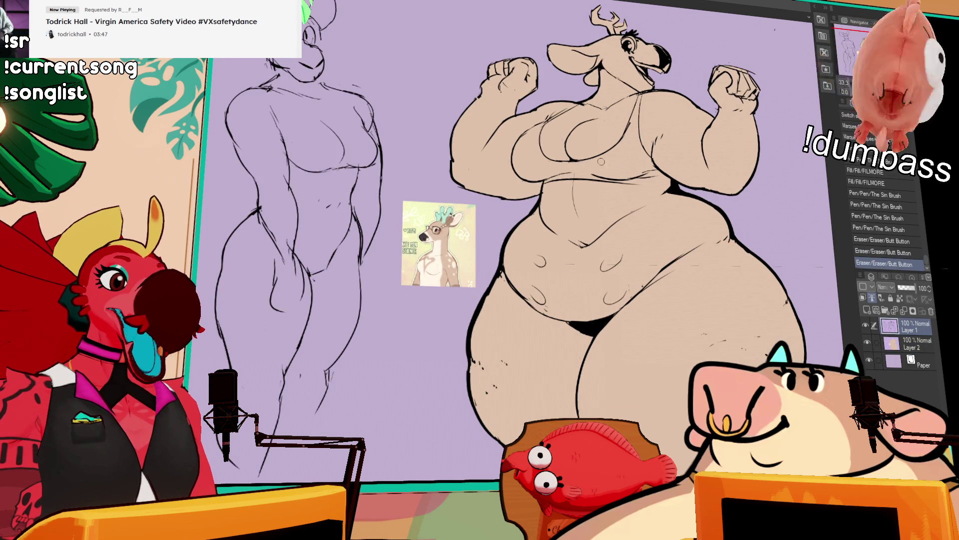
left_click_drag(650, 200, 639, 224)
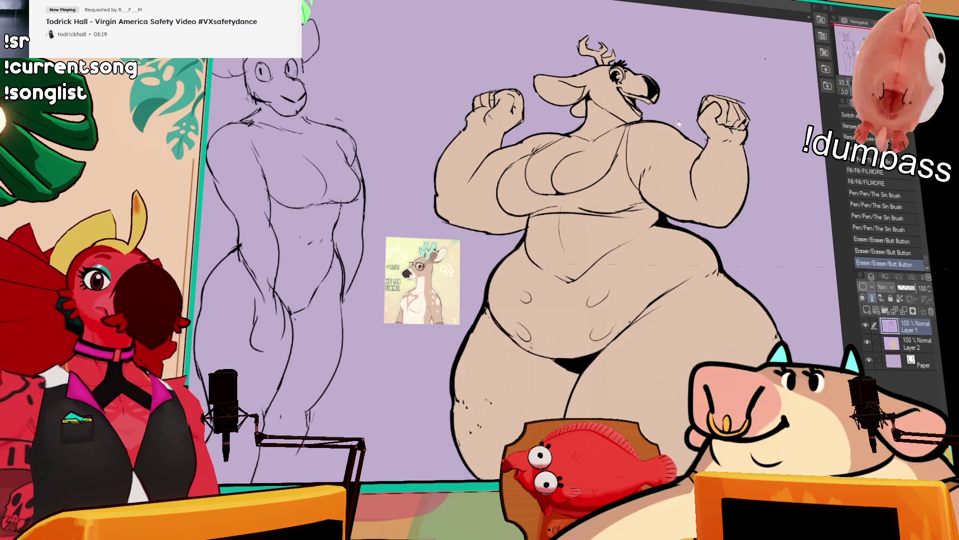
- Rotate the view slightly and sketch a light neck marking stroke, then undo it
left_click_drag(683, 122, 697, 125)
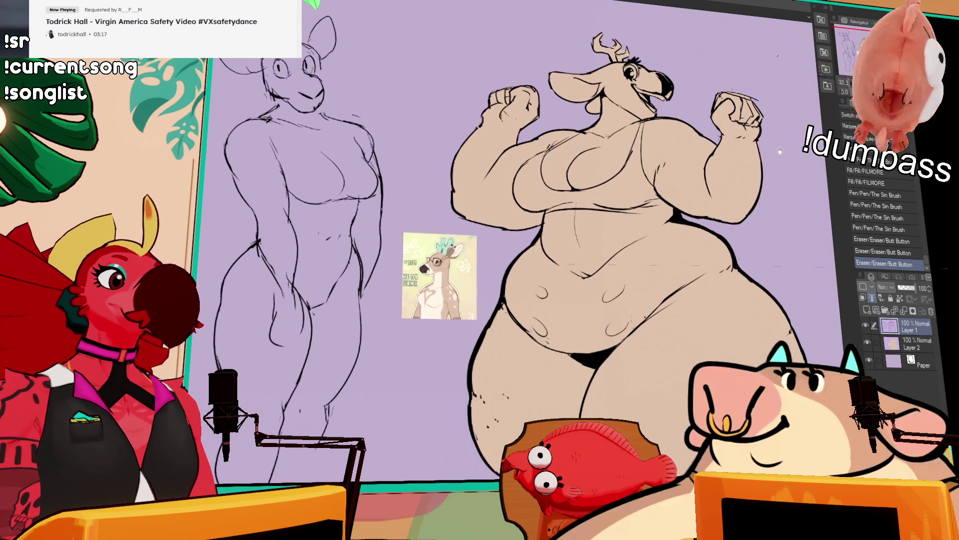
left_click_drag(791, 117, 773, 63)
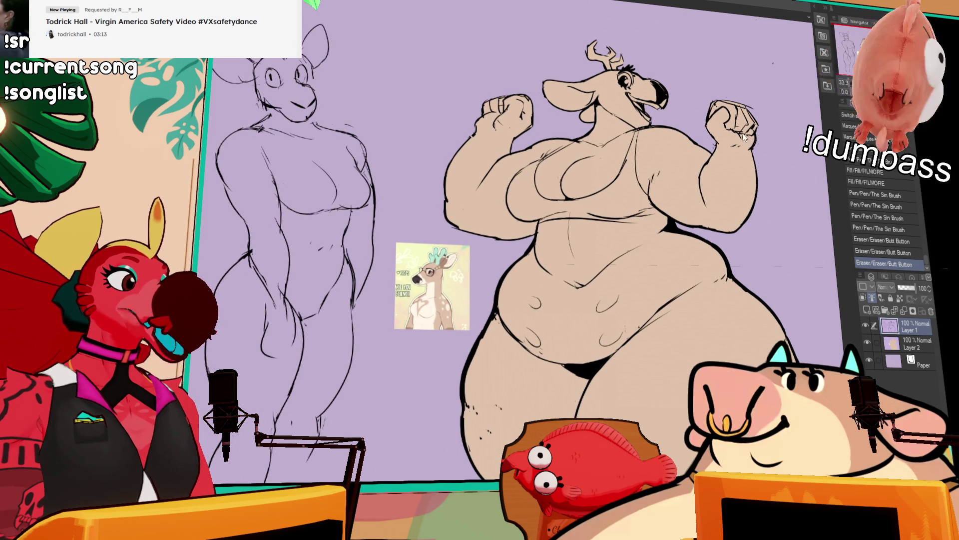
mouse_move(763, 129)
left_mouse_down()
mouse_move(769, 187)
mouse_move(773, 149)
left_mouse_up()
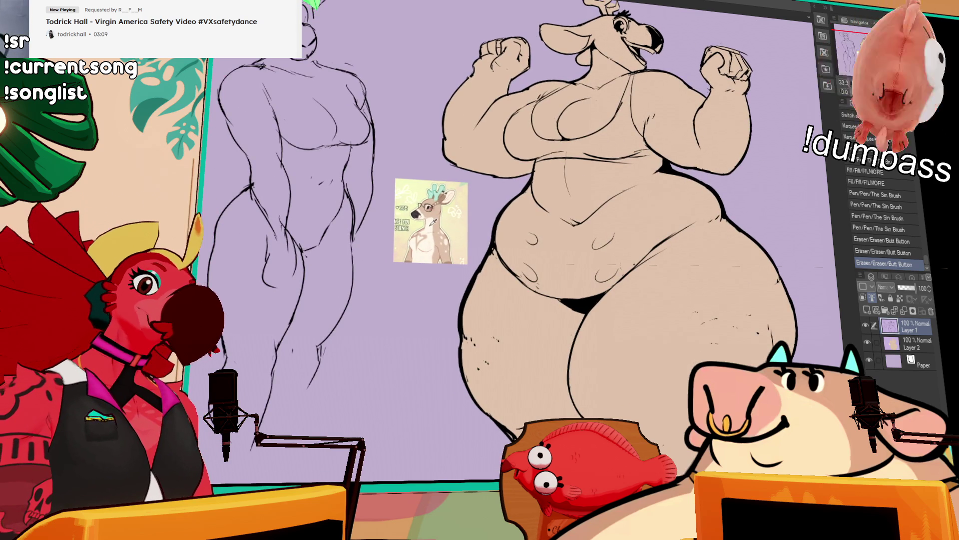
mouse_move(547, 111)
left_mouse_down()
mouse_move(610, 197)
mouse_move(580, 211)
left_mouse_up()
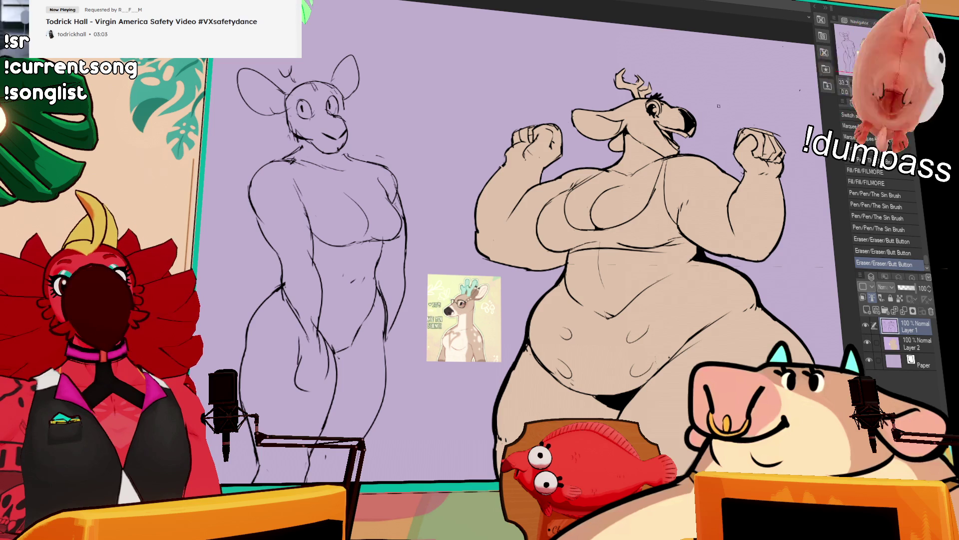
left_click_drag(709, 134, 710, 142)
mouse_move(638, 148)
left_mouse_down()
mouse_move(629, 180)
mouse_move(622, 176)
left_mouse_up()
key("ctrl+z")
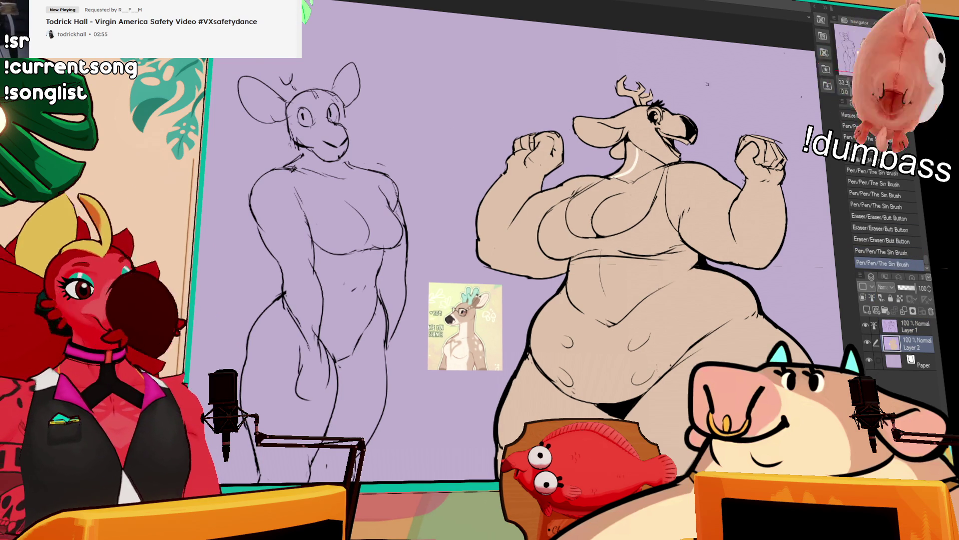
- Sketch light marking strokes along the neck and jaw and fill the neck marking white
left_click_drag(646, 150, 655, 131)
key("ctrl+z")
key("ctrl+z")
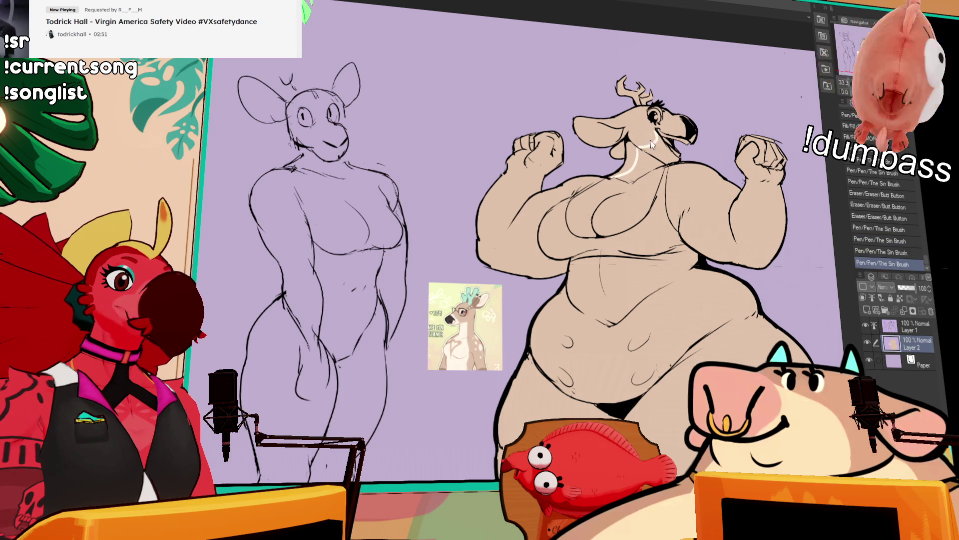
key("ctrl+y")
key("ctrl+y")
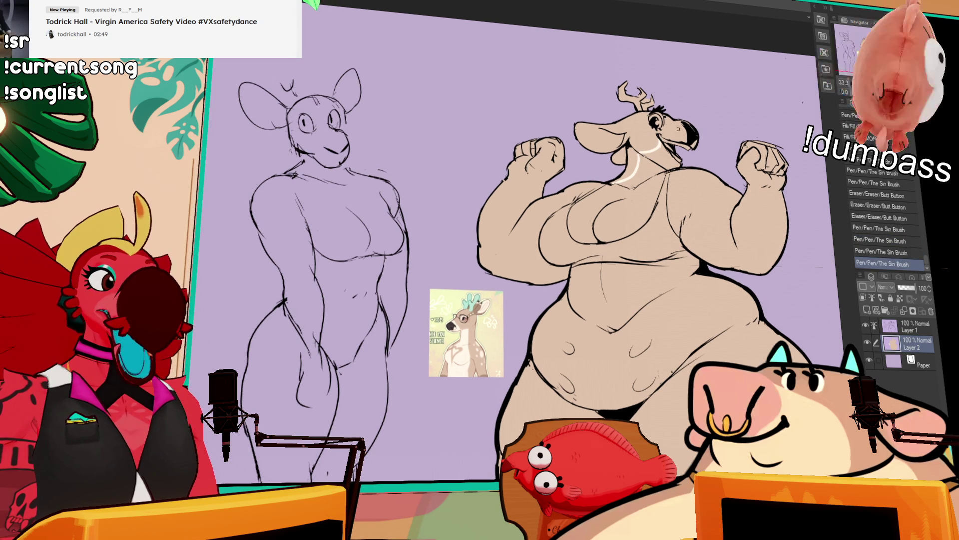
left_click_drag(667, 139, 676, 117)
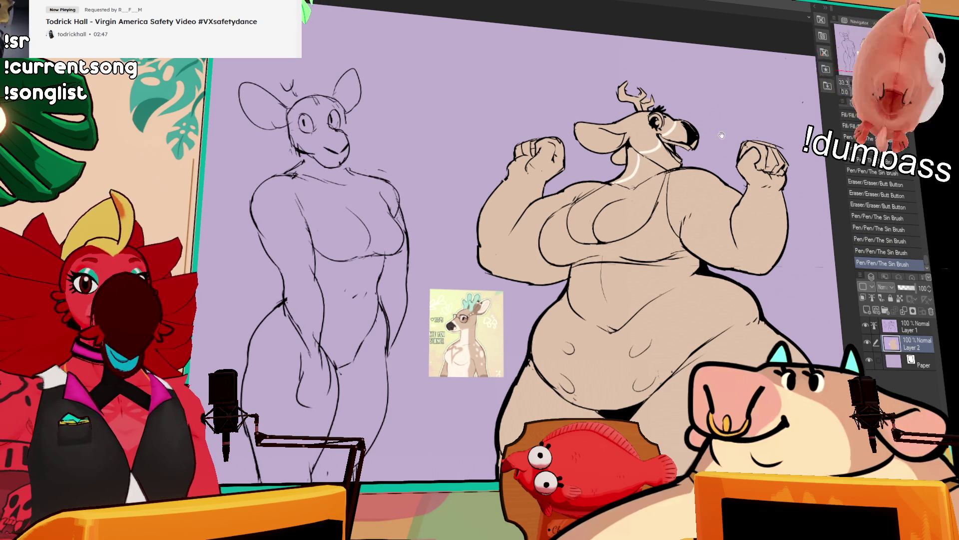
left_click(654, 167)
left_click(662, 160)
- Touch up the neck marking and fill small gaps near the jaw and nose
mouse_move(630, 180)
left_mouse_down()
mouse_move(650, 165)
mouse_move(647, 155)
left_mouse_up()
mouse_move(669, 139)
left_mouse_down()
mouse_move(685, 127)
mouse_move(707, 134)
mouse_move(700, 128)
left_mouse_up()
left_click(677, 131)
left_click(697, 136)
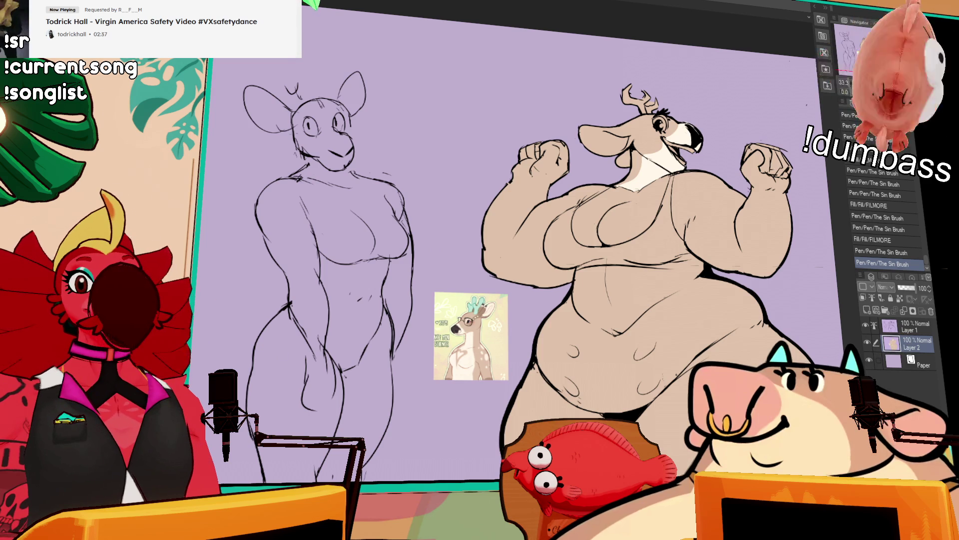
left_click(692, 145)
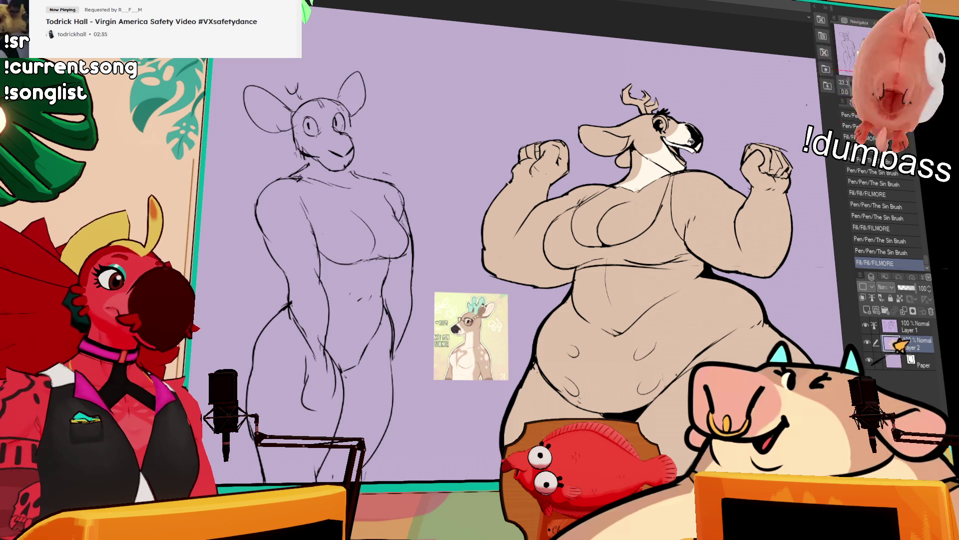
- Fill the small gaps near the mouth and touch up the jaw and neck colour
left_click(683, 156)
left_click(683, 155)
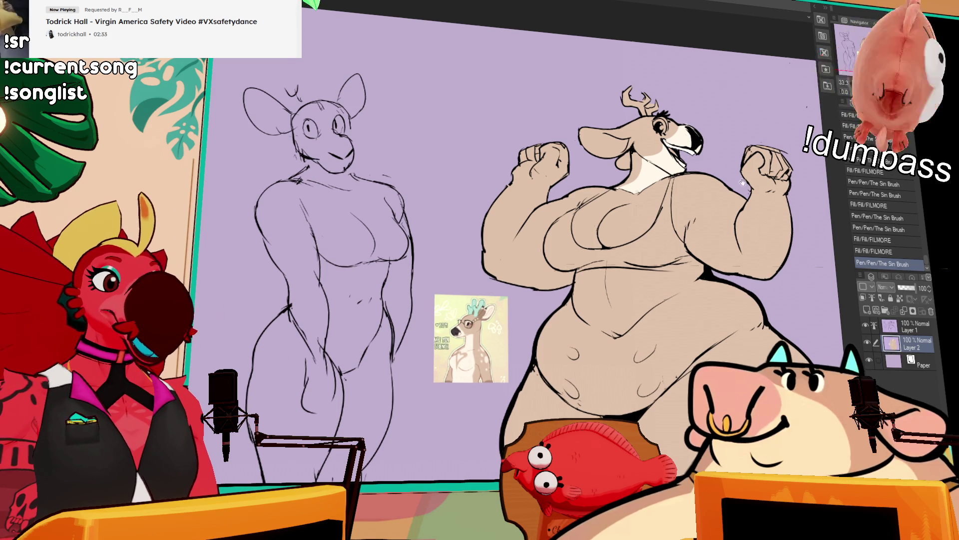
left_click(621, 186)
left_click(639, 182)
- Fill the right deer's chest cream and paint over the gaps in the fill
mouse_move(590, 206)
left_mouse_down()
mouse_move(624, 193)
mouse_move(607, 200)
left_mouse_up()
key("ctrl+z")
key("ctrl+z")
key("ctrl+z")
left_click_drag(658, 181, 665, 200)
key("ctrl+z")
left_click(657, 188)
left_click(660, 178)
left_click_drag(648, 177, 605, 175)
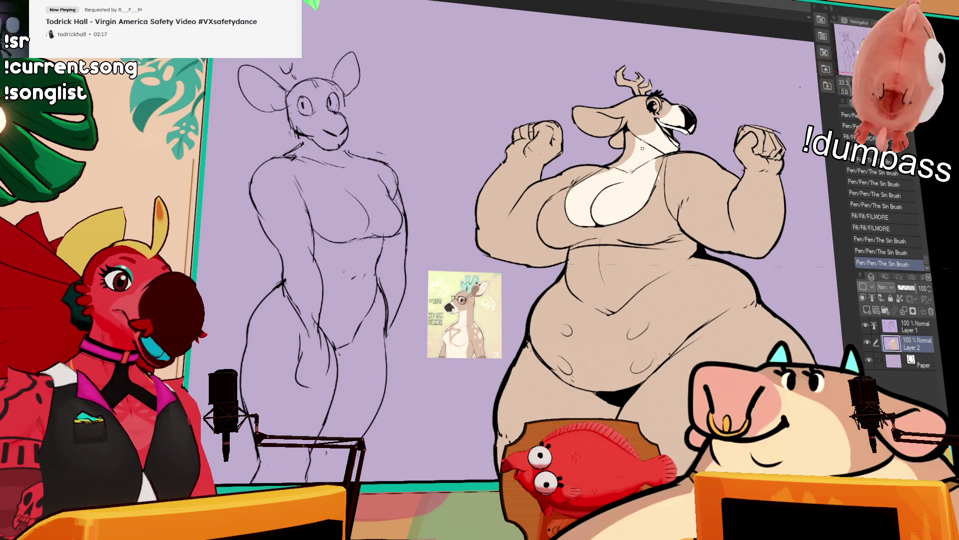
left_click_drag(658, 159, 677, 215)
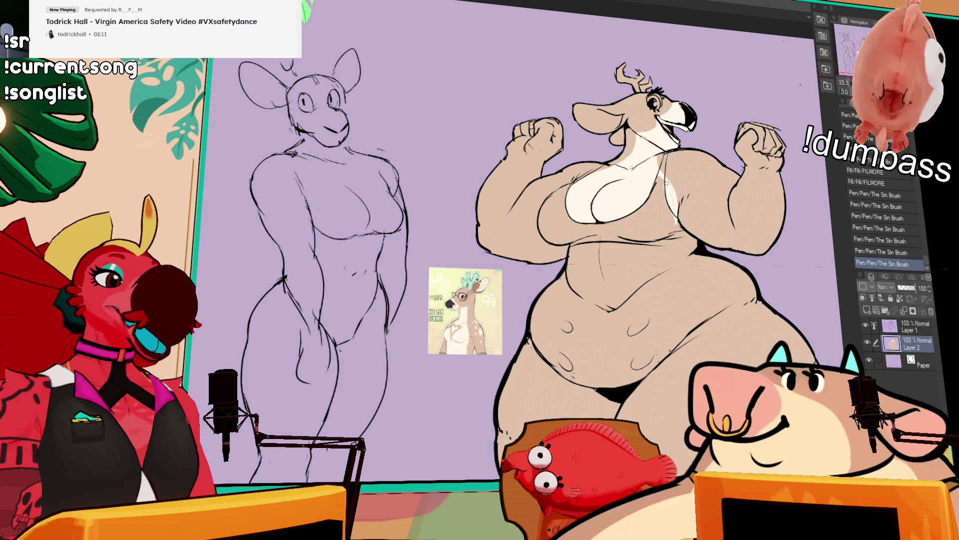
- Draw the light marking line down the chest and belly, redrawing it until it sits right
left_click_drag(607, 176, 652, 181)
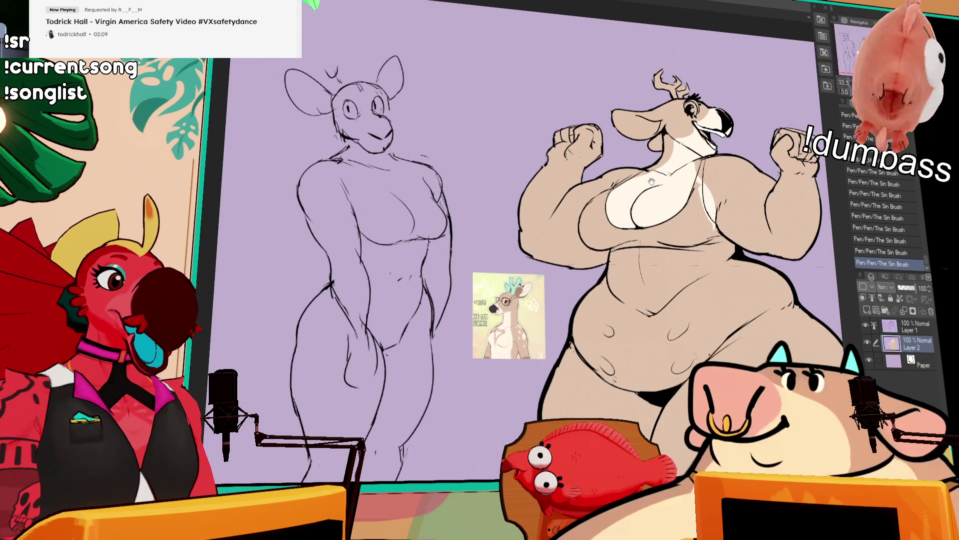
scroll(769, 195, "down", 2)
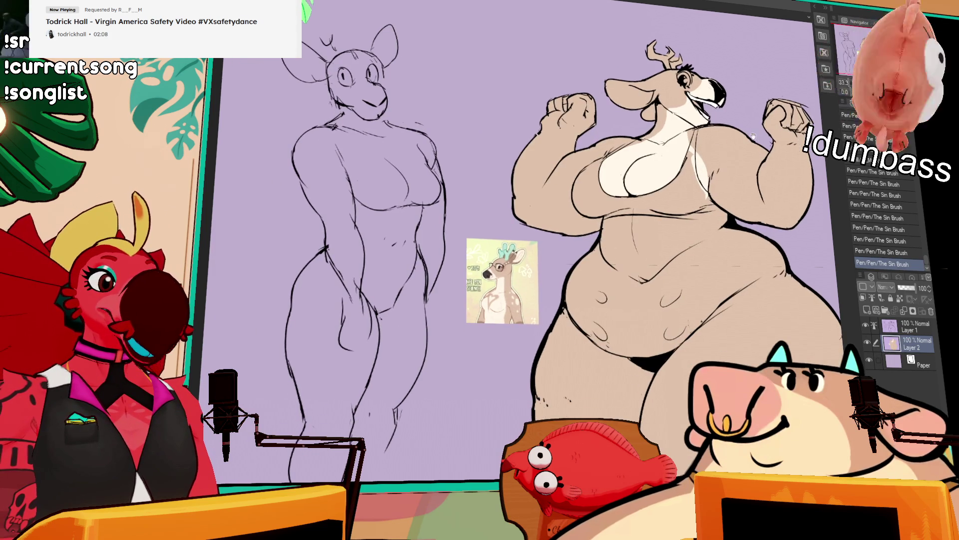
mouse_move(706, 213)
left_mouse_down()
mouse_move(694, 246)
mouse_move(692, 235)
mouse_move(715, 280)
left_mouse_up()
key("ctrl+z")
left_click_drag(720, 245, 710, 320)
key("ctrl+z")
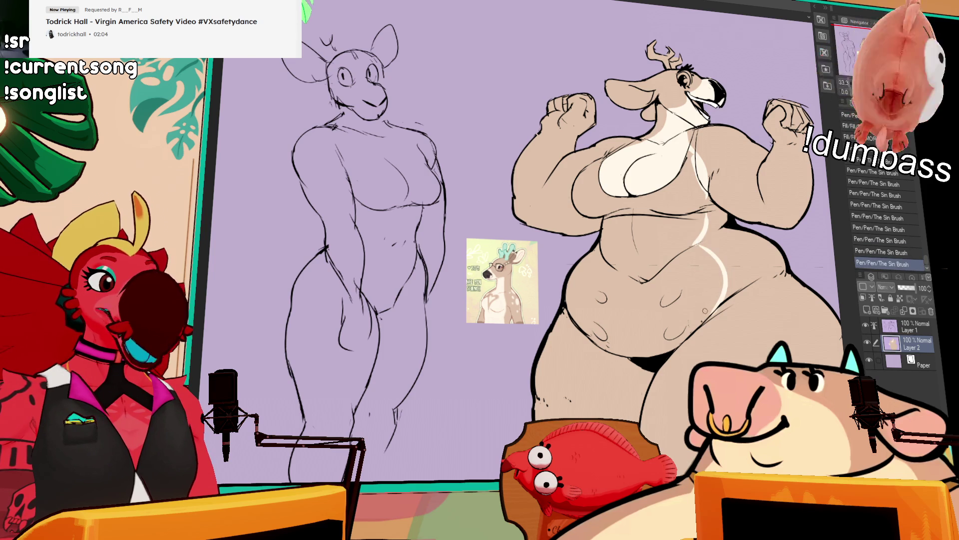
mouse_move(697, 240)
left_mouse_down()
mouse_move(709, 255)
mouse_move(715, 236)
left_mouse_up()
key("ctrl+z")
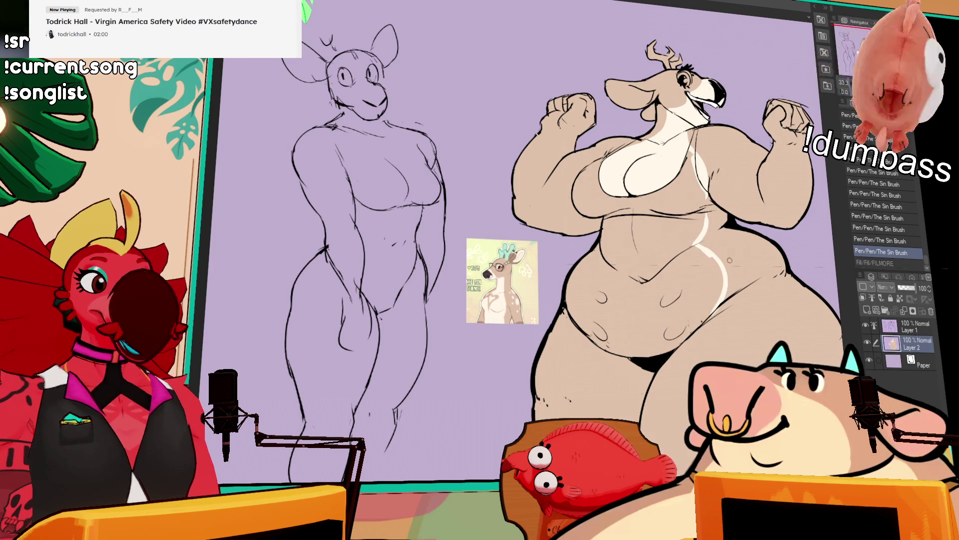
left_click_drag(710, 203, 702, 245)
key("ctrl+z")
key("ctrl+z")
left_click_drag(709, 200, 705, 221)
- Fill the belly and chest with cream and add a short line on the belly
key("g")
left_click(707, 270)
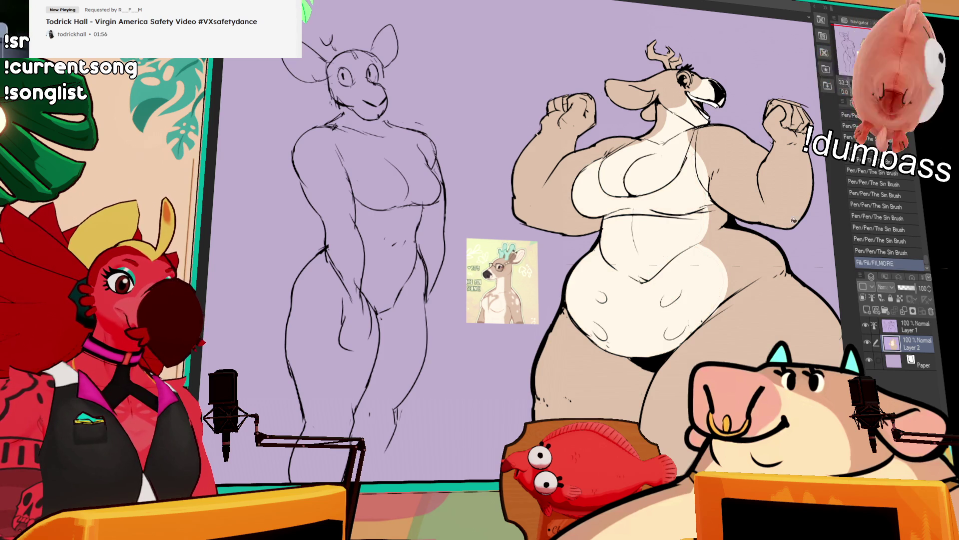
key("p")
left_click_drag(701, 202, 689, 229)
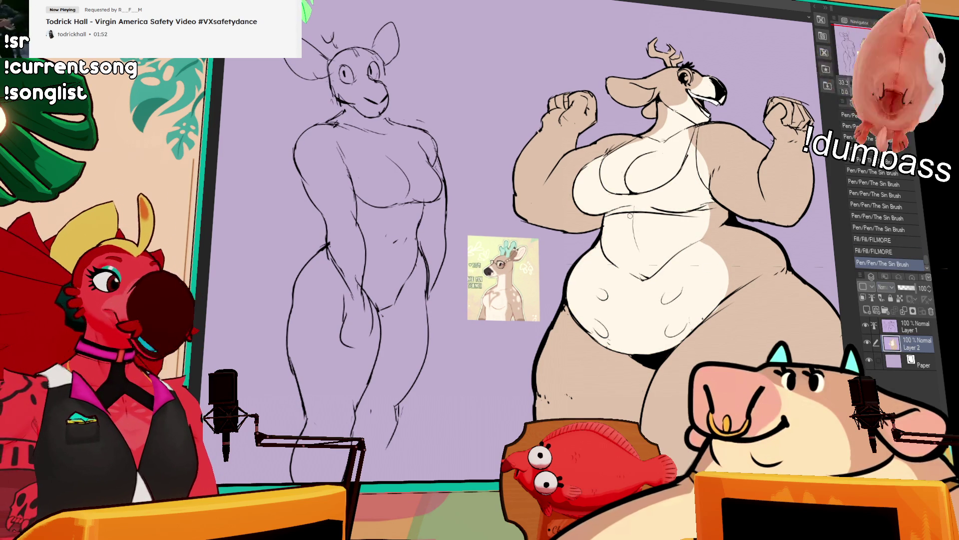
- Fill both antlers teal, close a small gap, and erase stray colour nearby
left_click(513, 243, "alt")
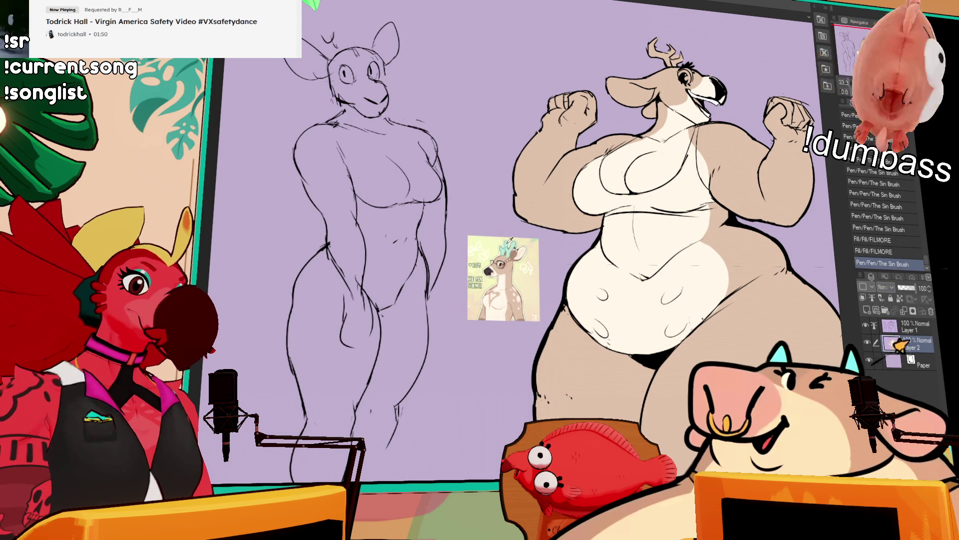
key("g")
left_click(667, 110)
left_click(685, 111)
left_click_drag(682, 110, 688, 118)
- Erase more stray colour near the antler and retouch the strokes on the belly
left_click_drag(779, 190, 764, 142)
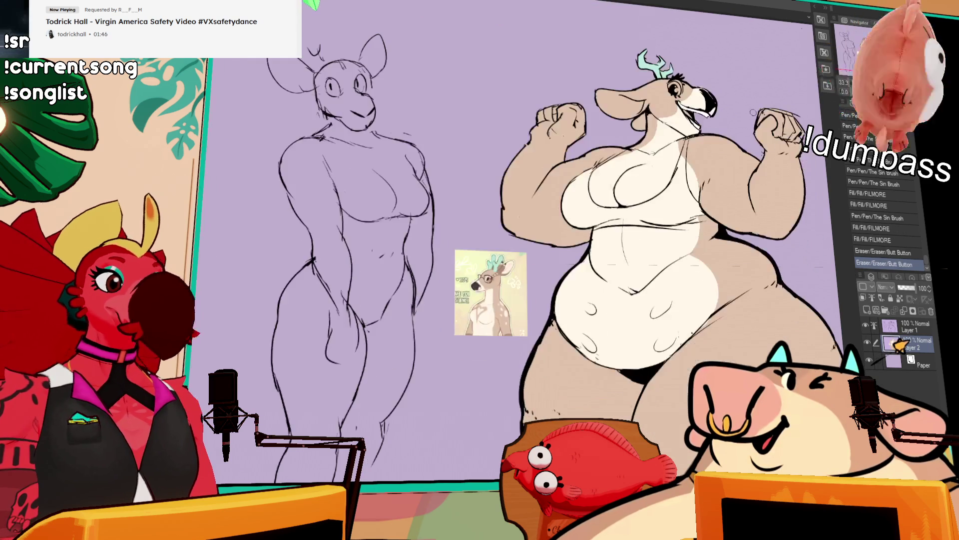
left_click_drag(700, 257, 719, 299)
key("ctrl+z")
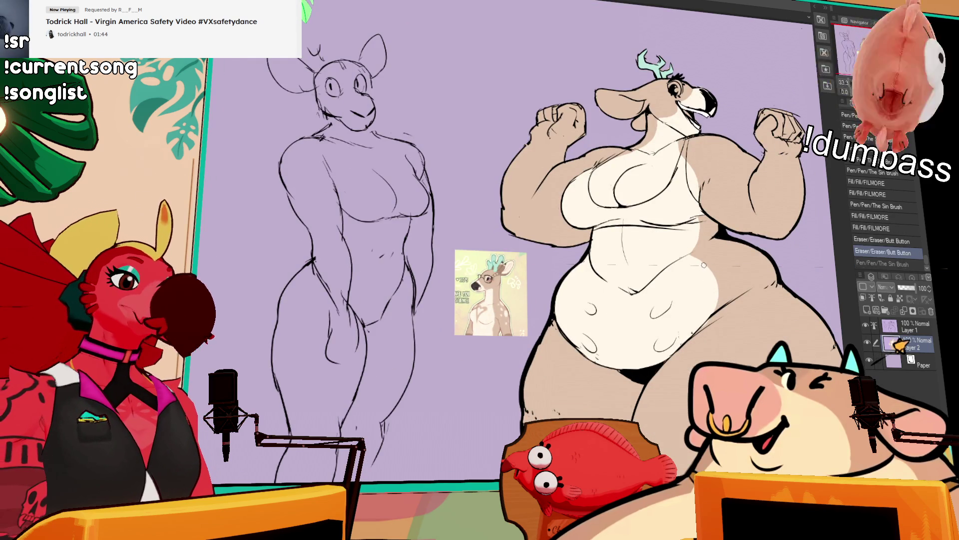
left_click_drag(692, 253, 720, 307)
key("ctrl+z")
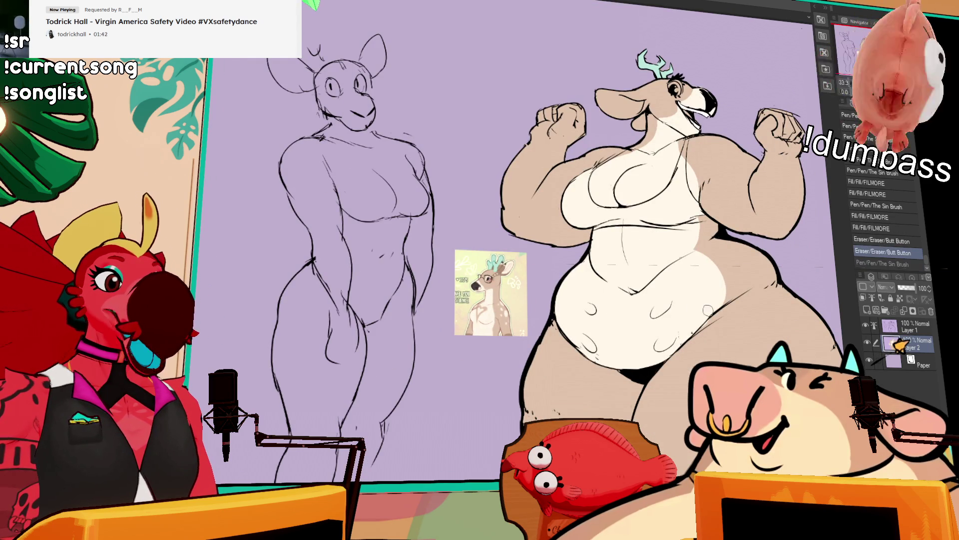
key("ctrl+z")
left_click_drag(691, 254, 720, 307)
left_click_drag(705, 249, 699, 213)
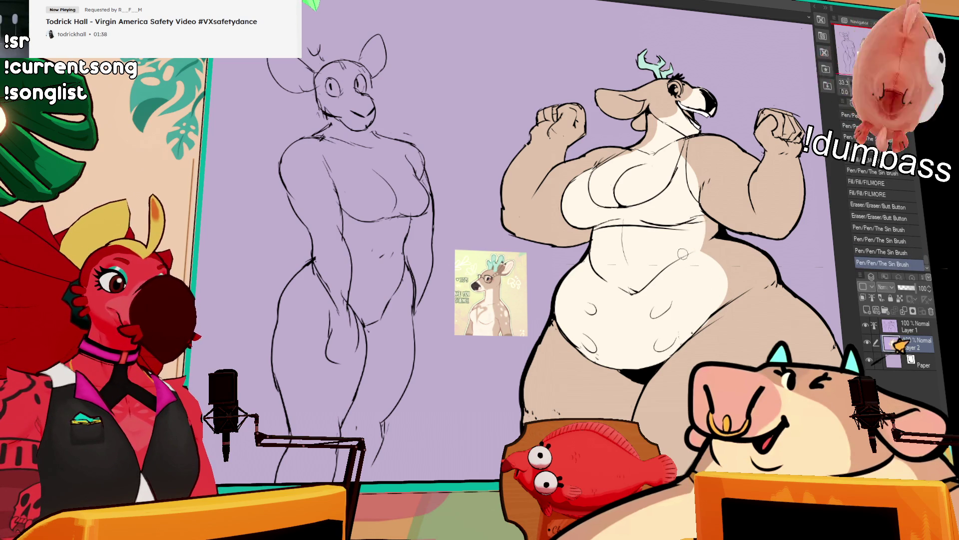
mouse_move(719, 272)
left_mouse_down()
mouse_move(714, 240)
mouse_move(734, 240)
mouse_move(713, 207)
mouse_move(752, 260)
mouse_move(740, 256)
left_mouse_up()
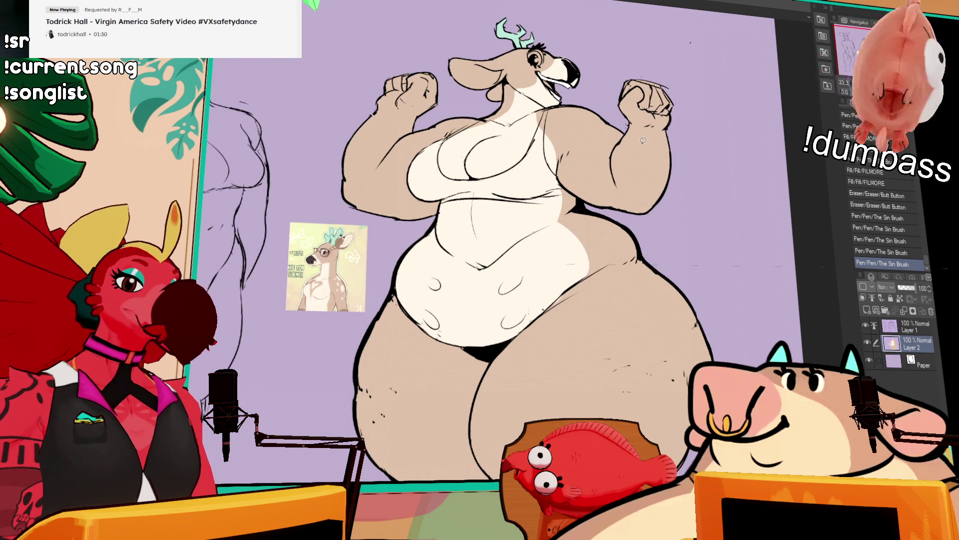
- On Layer 1, lasso the left and right belly areas and delete the line art inside them
left_click(910, 327)
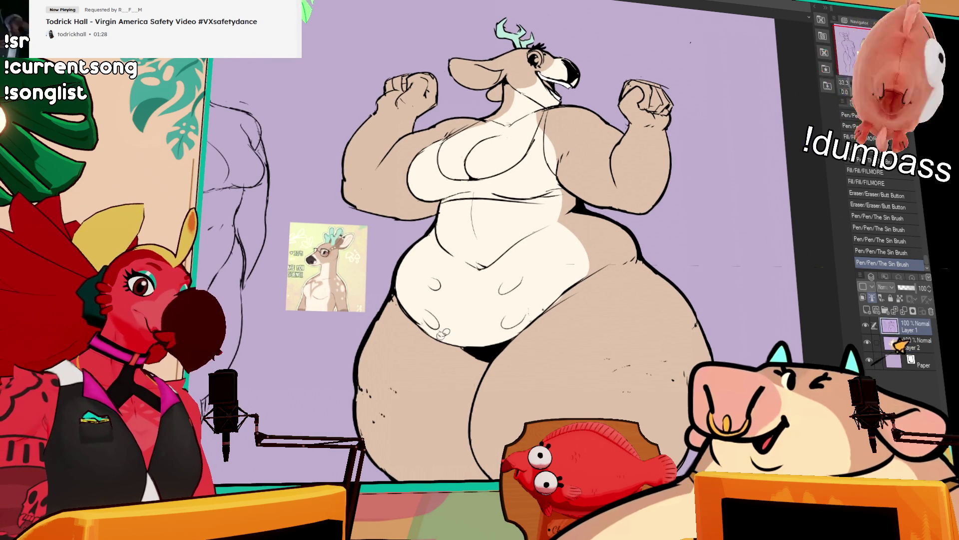
mouse_move(442, 334)
left_mouse_down()
mouse_move(417, 265)
mouse_move(457, 315)
left_mouse_up()
left_click_drag(532, 313, 542, 272)
key("Delete")
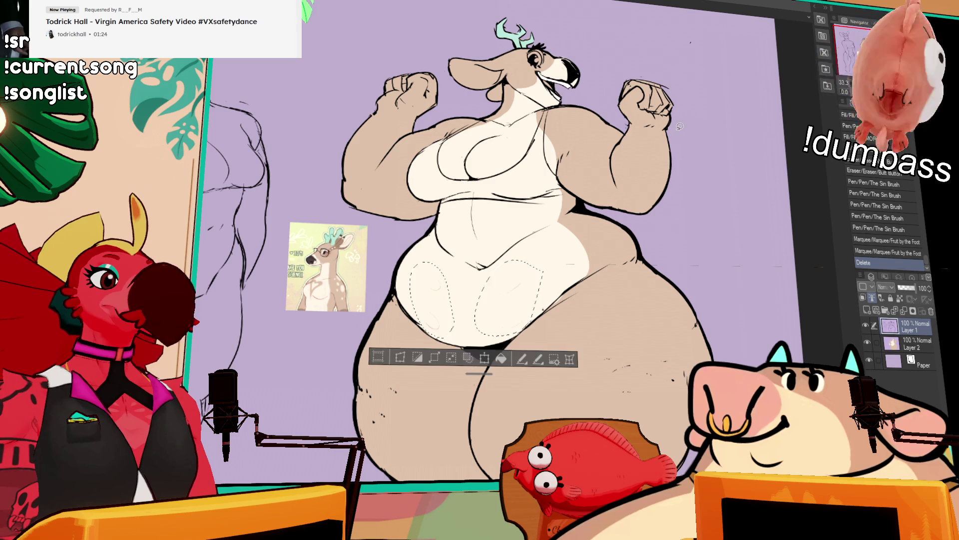
key("ctrl+d")
- Back on Layer 2, touch up the belly colour with a few short strokes
left_click(899, 344)
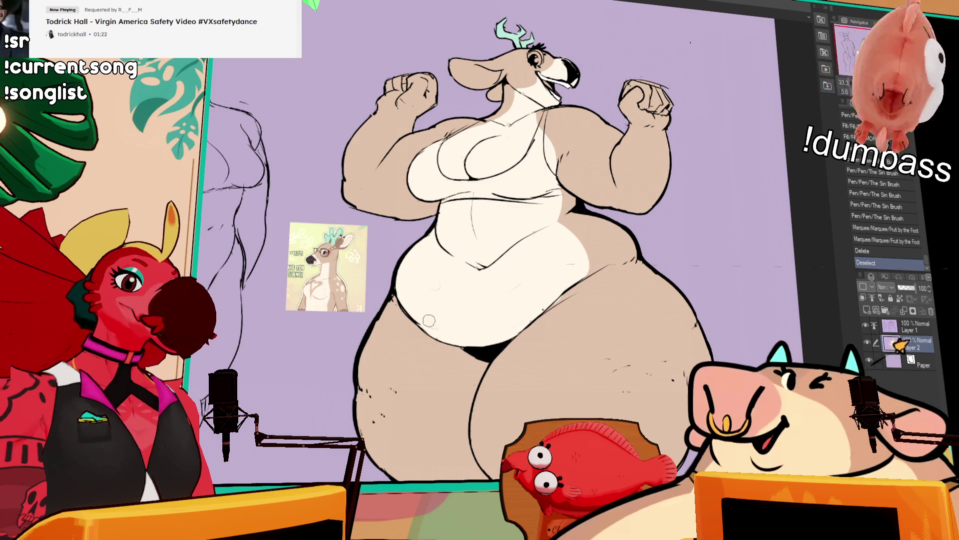
left_click_drag(437, 274, 560, 261)
mouse_move(516, 311)
left_mouse_down()
mouse_move(515, 325)
mouse_move(550, 280)
left_mouse_up()
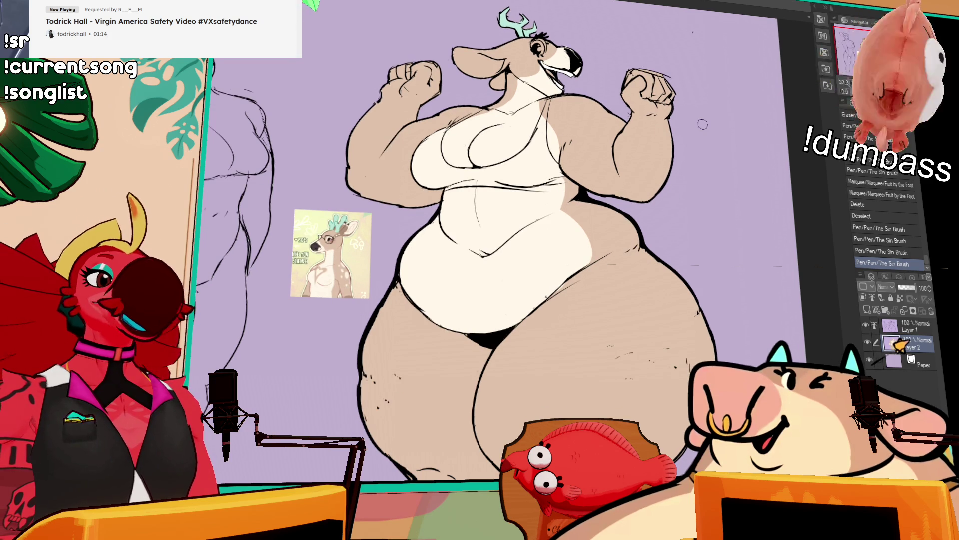
- Add colour strokes near the hip, comparing them with undo and redo
left_click_drag(581, 238, 589, 237)
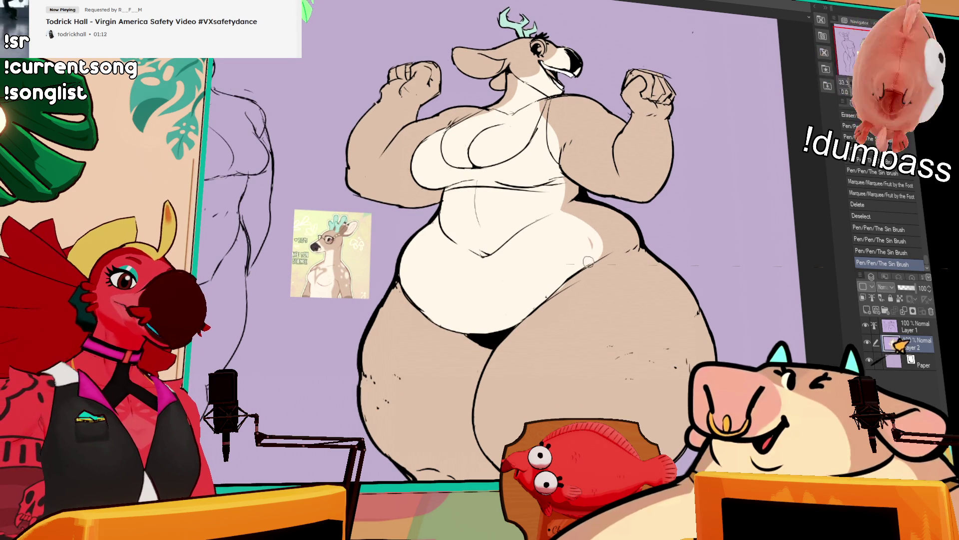
key("ctrl+z")
key("ctrl+y")
key("ctrl+z")
key("ctrl+y")
left_click_drag(609, 254, 587, 257)
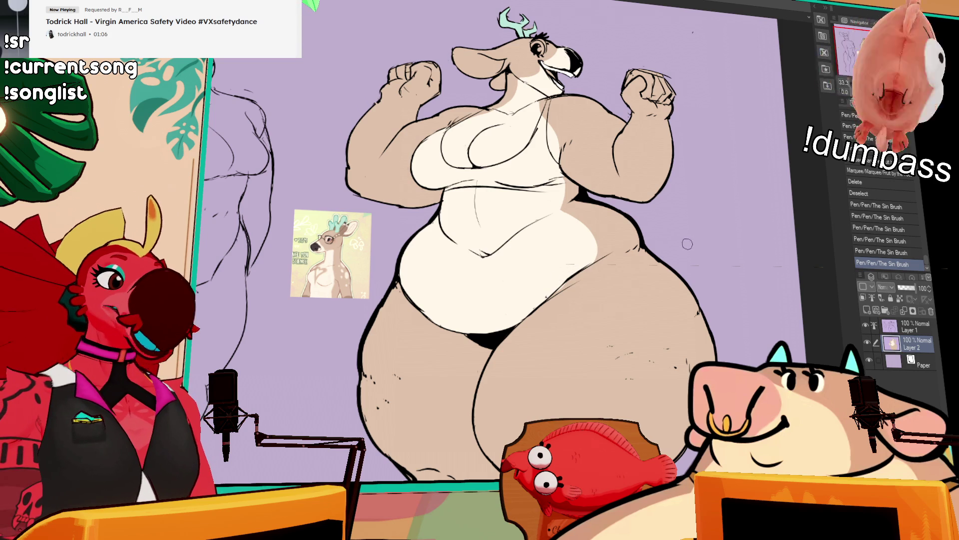
left_click(914, 326)
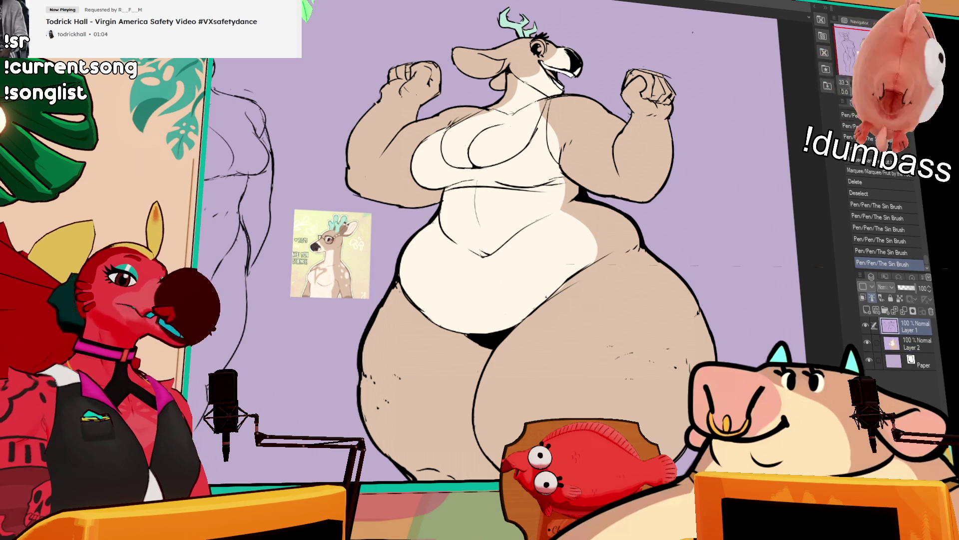
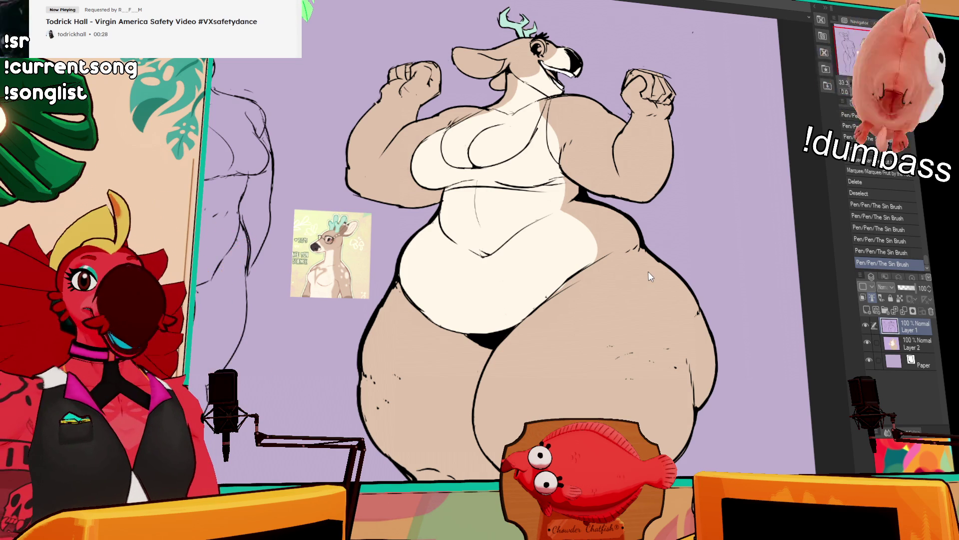
- Frame the left sketch area and make Layer 2 the active layer
left_click_drag(705, 113, 618, 192)
left_click_drag(625, 148, 678, 157)
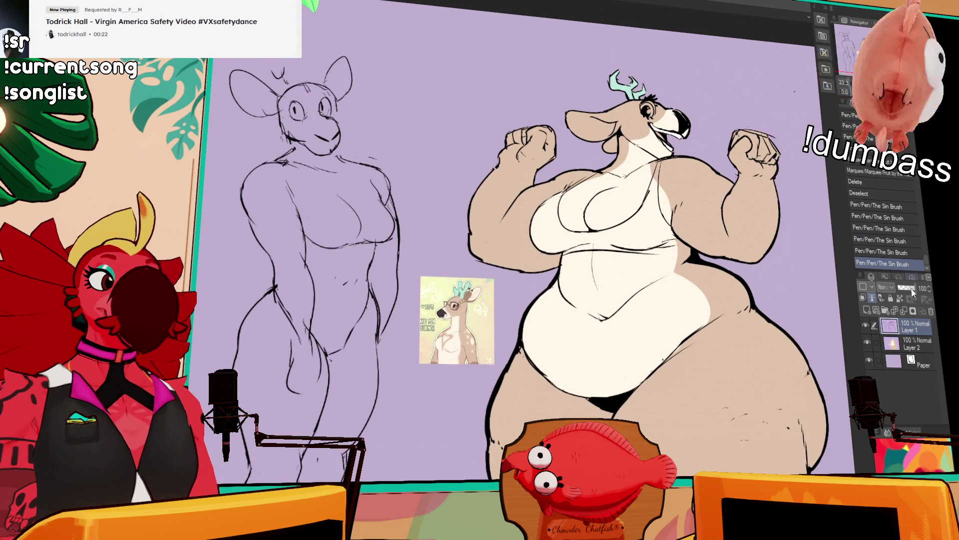
left_click(917, 344)
left_click_drag(675, 160, 705, 185)
- Add small pen touch-ups near the deer's eye, keep the redone stroke, then zoom to 50%
left_click_drag(669, 126, 679, 142)
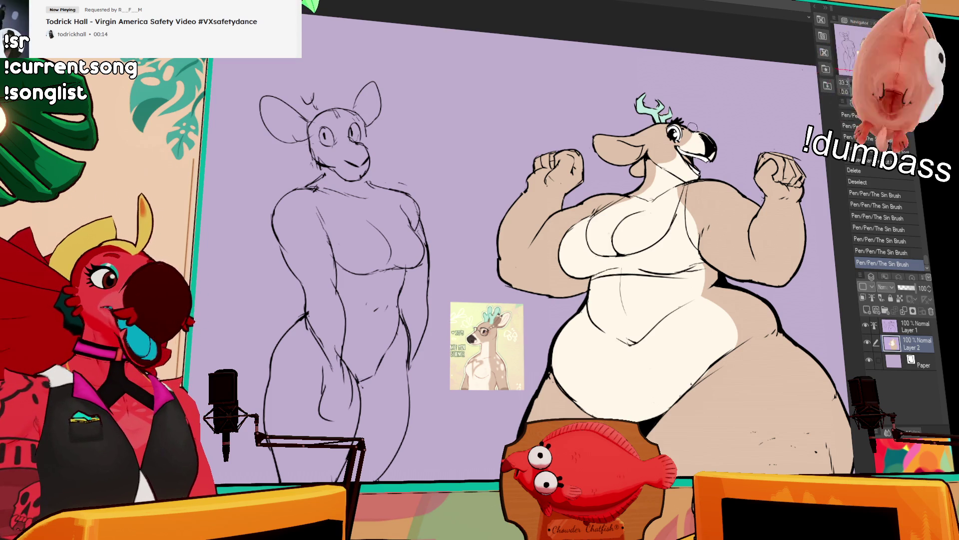
left_click_drag(672, 129, 680, 137)
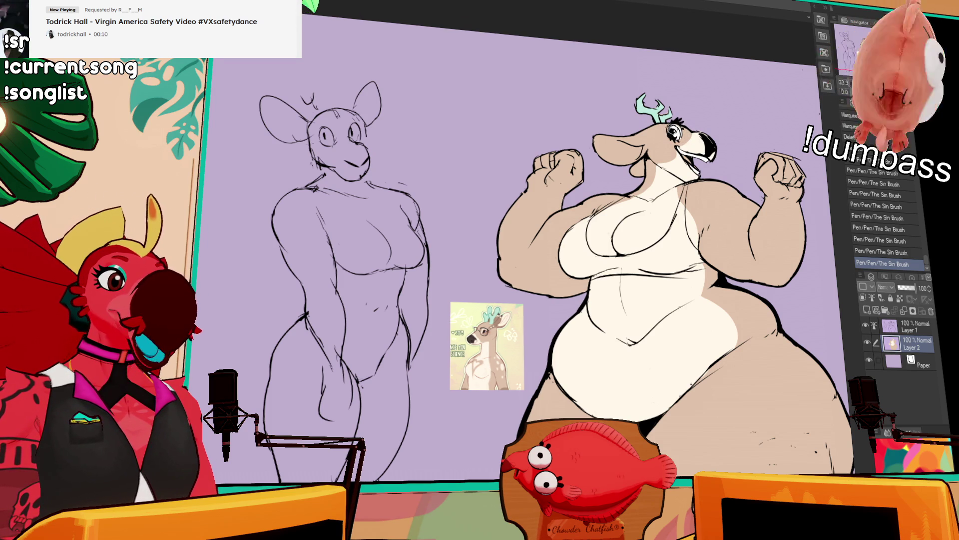
key("ctrl+z")
left_click_drag(670, 129, 681, 134)
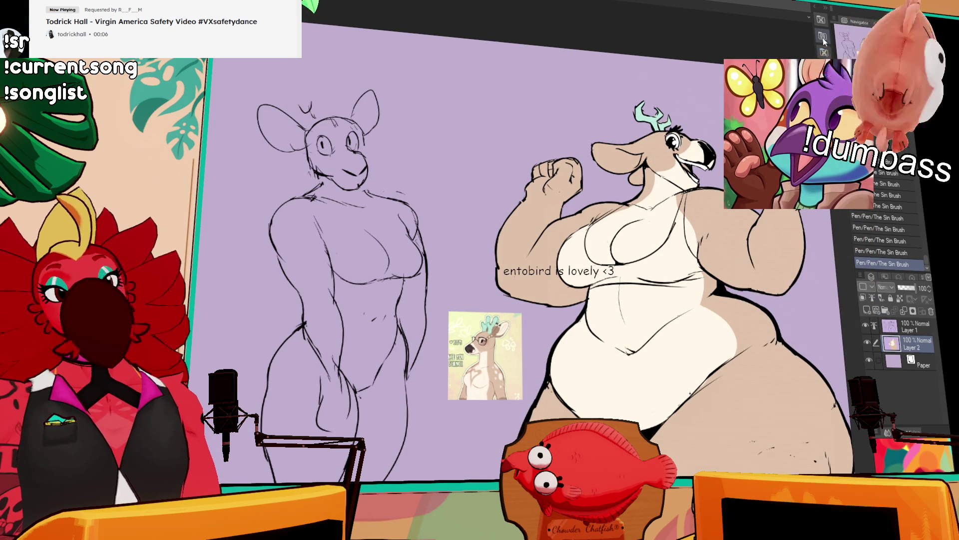
key("ctrl+z")
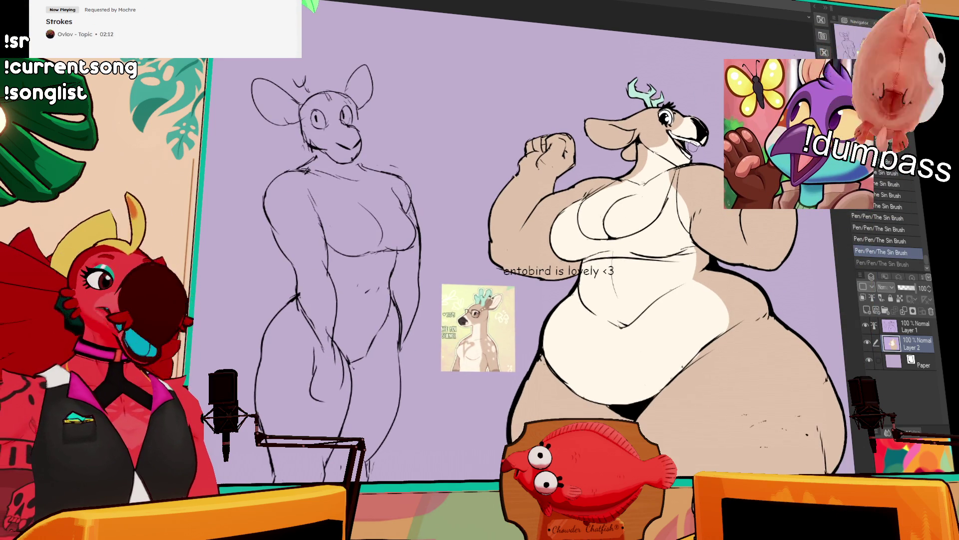
key("ctrl+y")
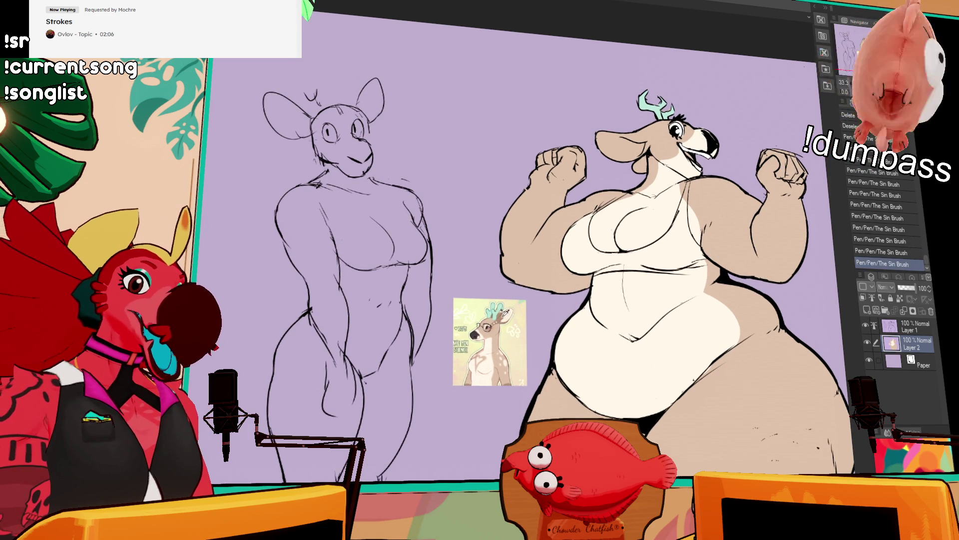
key("ctrl+plus")
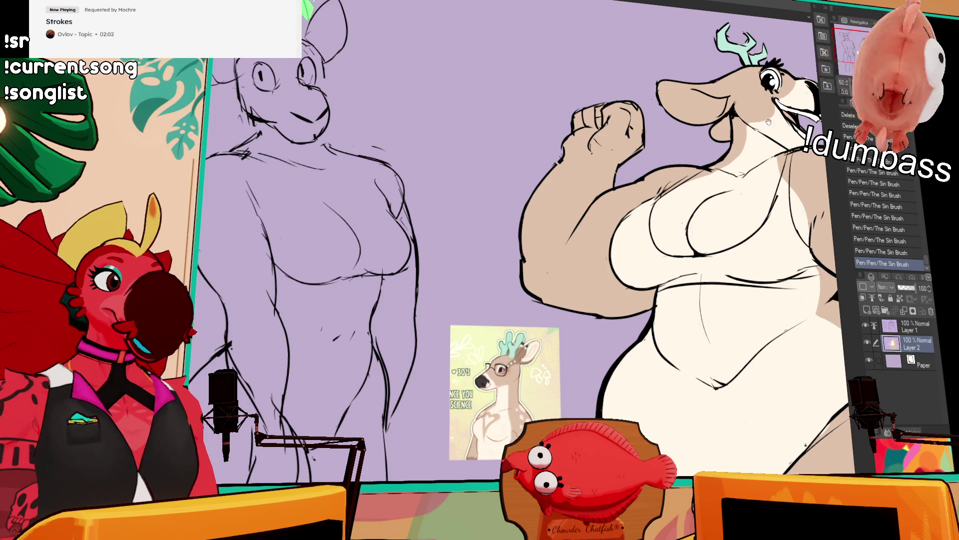
- Darken the ear and paint tan shading over the auto-selected head, then deselect
mouse_move(723, 131)
left_mouse_down()
mouse_move(700, 147)
mouse_move(714, 131)
mouse_move(664, 131)
mouse_move(683, 127)
left_mouse_up()
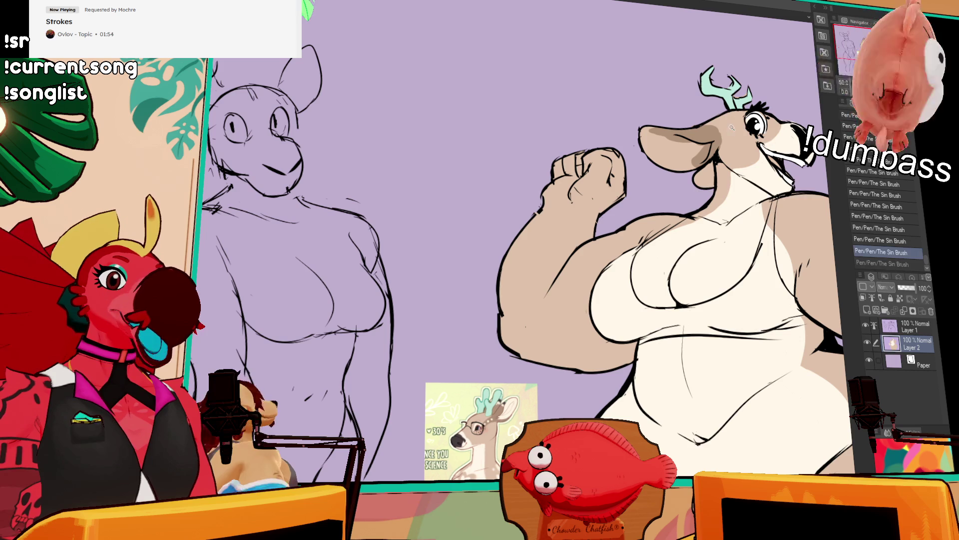
left_click(729, 125)
mouse_move(729, 125)
left_mouse_down()
mouse_move(749, 127)
mouse_move(714, 130)
mouse_move(770, 122)
left_mouse_up()
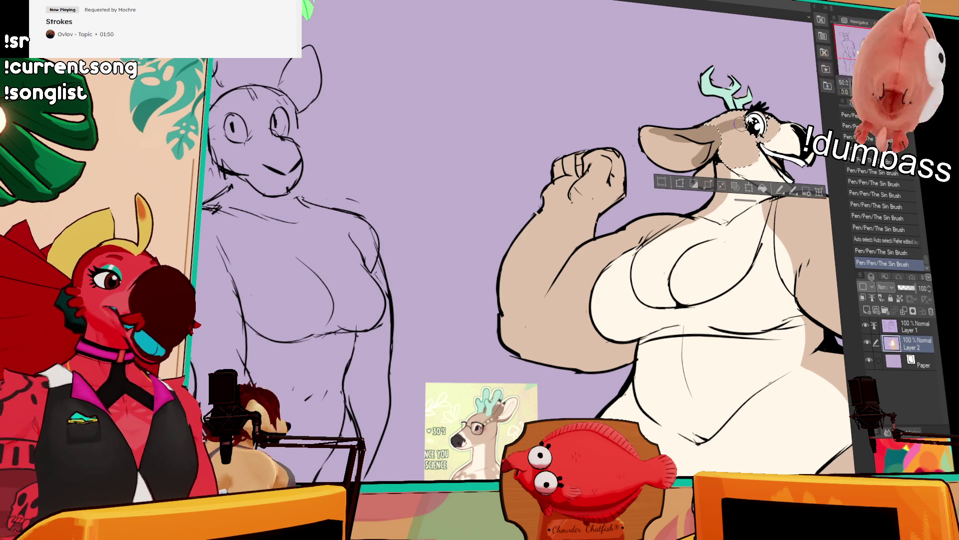
key("ctrl+d")
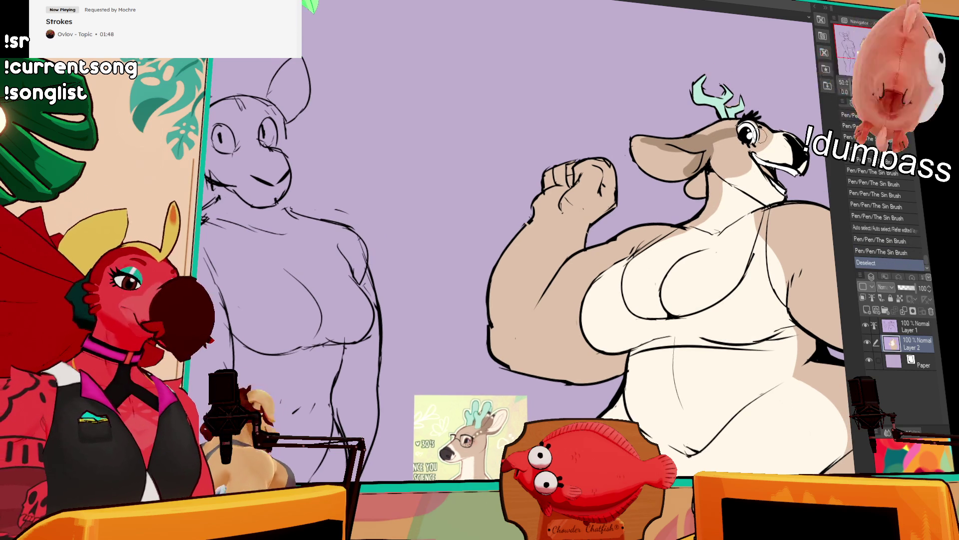
- Draw eyelashes on the deer's eye and lighten stray marks near the mouth and ear
left_click_drag(741, 136, 757, 154)
mouse_move(738, 140)
left_mouse_down()
mouse_move(755, 155)
mouse_move(763, 149)
mouse_move(793, 99)
left_mouse_up()
left_click_drag(744, 168, 750, 173)
left_click_drag(699, 131, 704, 136)
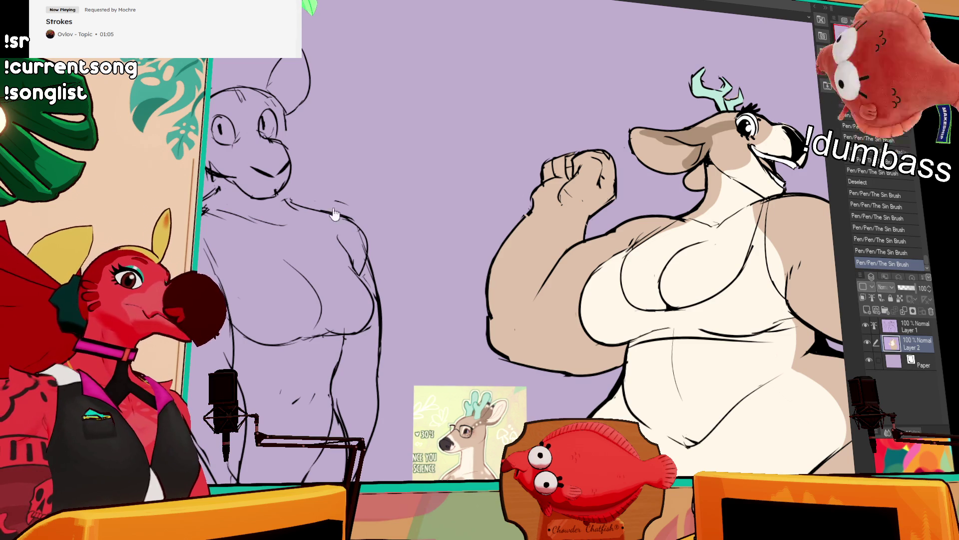
- Frame the deer's head and paint over the ear's tan shading in cream
left_click_drag(769, 142, 632, 175)
left_click_drag(577, 137, 630, 135)
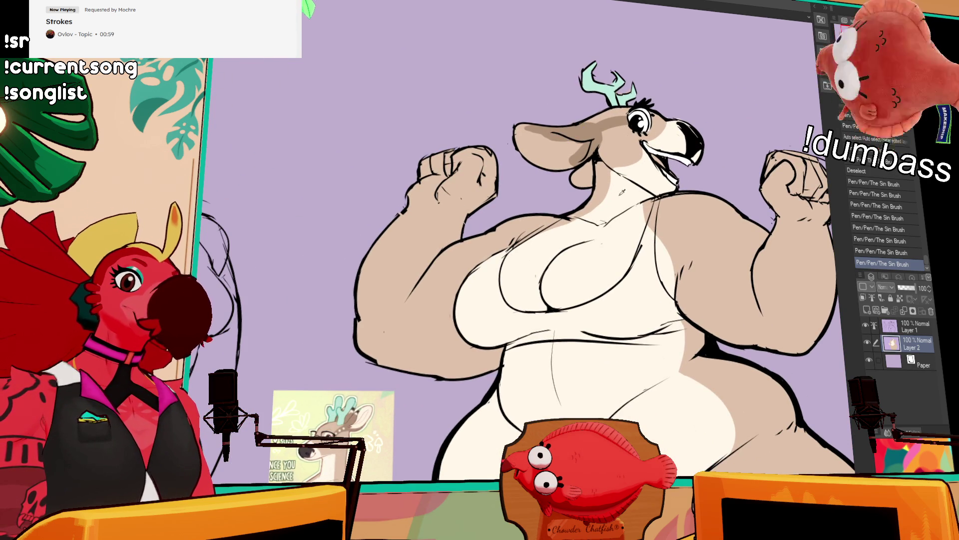
mouse_move(565, 151)
left_mouse_down()
mouse_move(537, 139)
mouse_move(589, 132)
mouse_move(573, 167)
mouse_move(581, 158)
left_mouse_up()
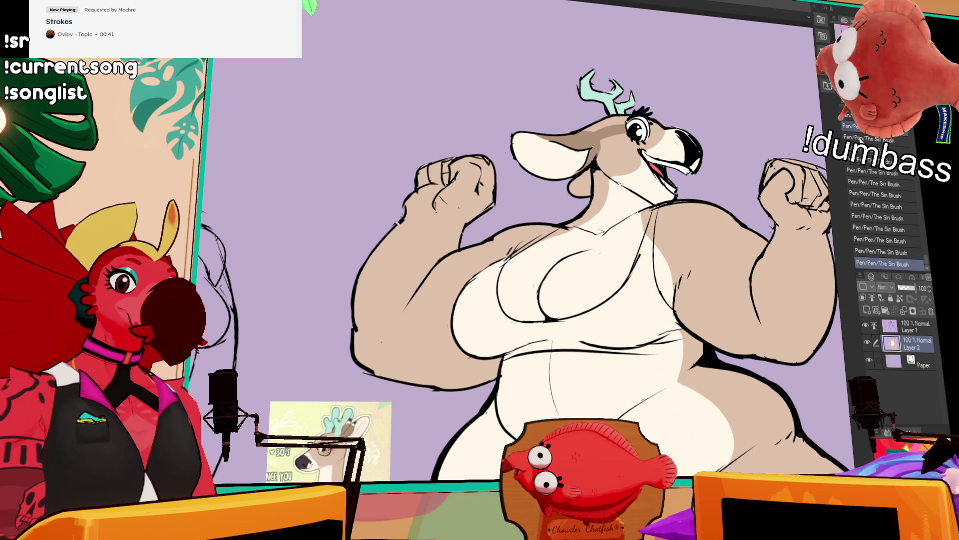
- Erase and clean up the snout line on Layer 1
left_click(909, 326)
mouse_move(689, 150)
left_mouse_down()
mouse_move(676, 134)
mouse_move(695, 165)
left_mouse_up()
mouse_move(682, 153)
left_mouse_down()
mouse_move(674, 145)
mouse_move(694, 156)
left_mouse_up()
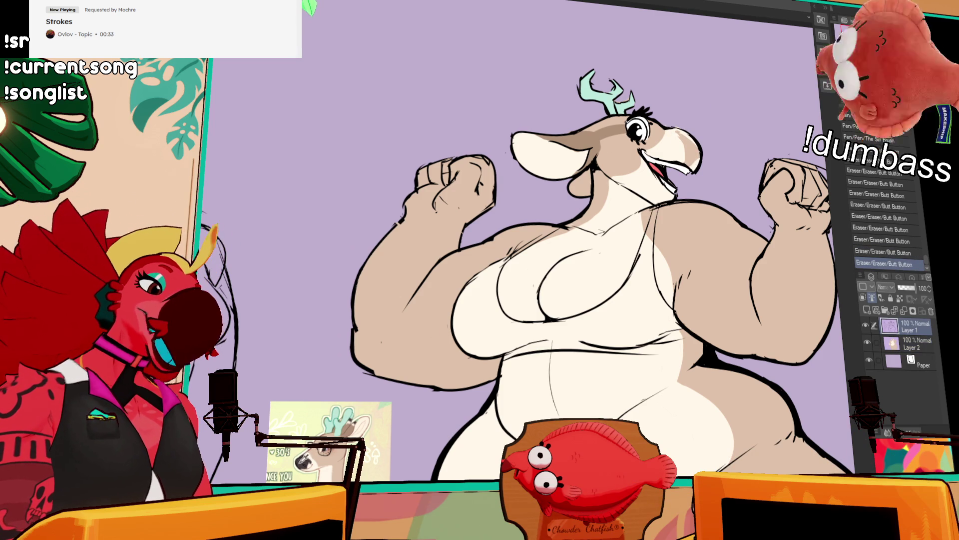
- On Layer 2, draw a dark line down the snout and fill the beak tip darker
left_click(907, 342)
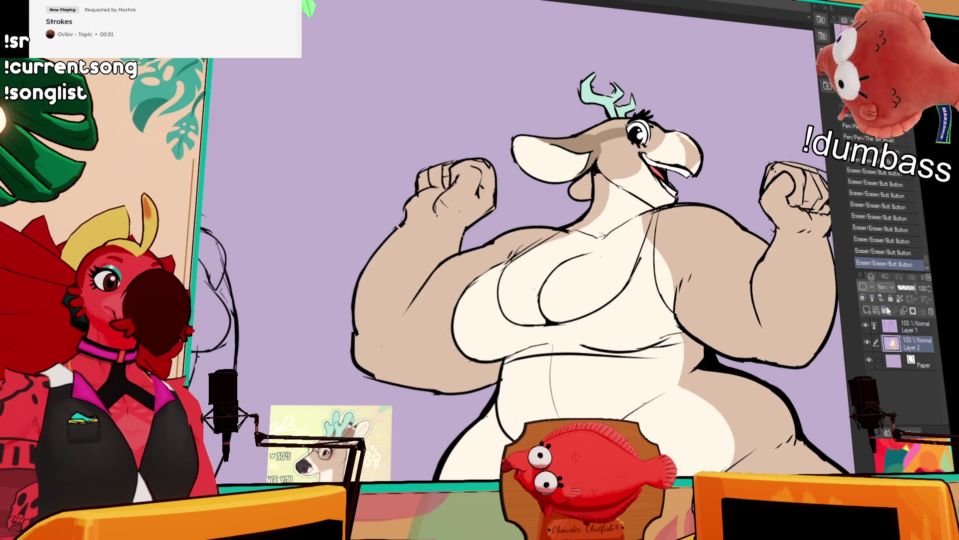
left_click_drag(669, 131, 681, 163)
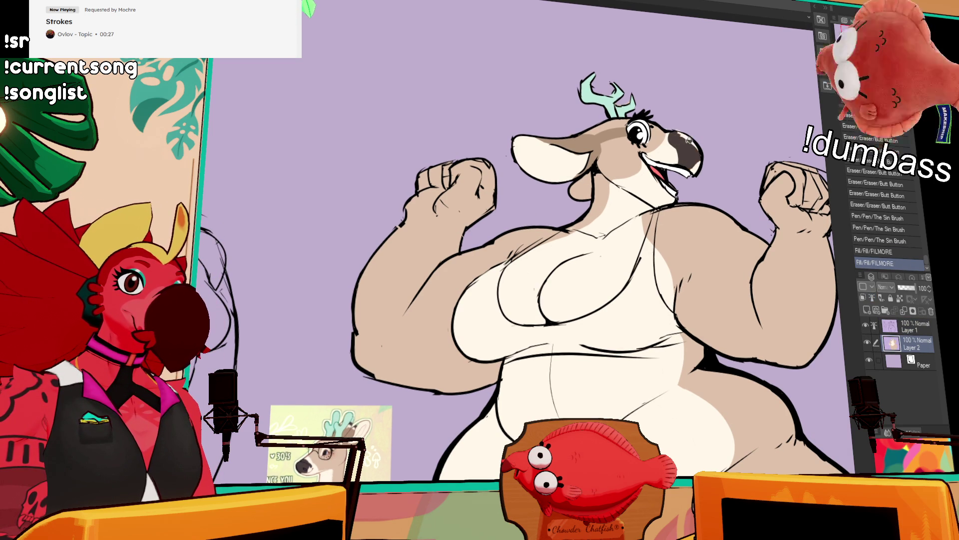
left_click_drag(684, 144, 700, 161)
key("ctrl+z")
key("alt+bracketright")
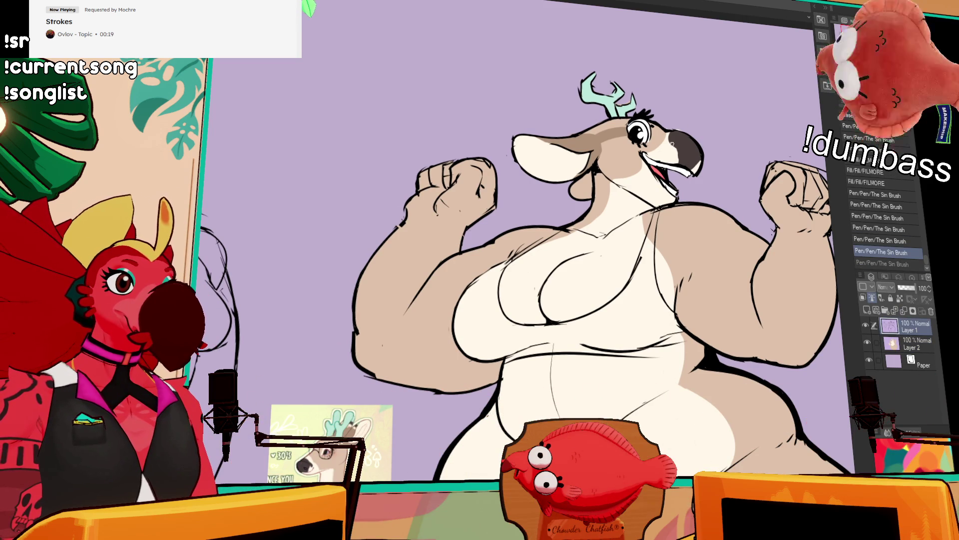
- Draw one short pen stroke on the beak to finish it
mouse_move(682, 148)
left_mouse_down()
mouse_move(702, 155)
mouse_move(687, 134)
mouse_move(694, 141)
left_mouse_up()
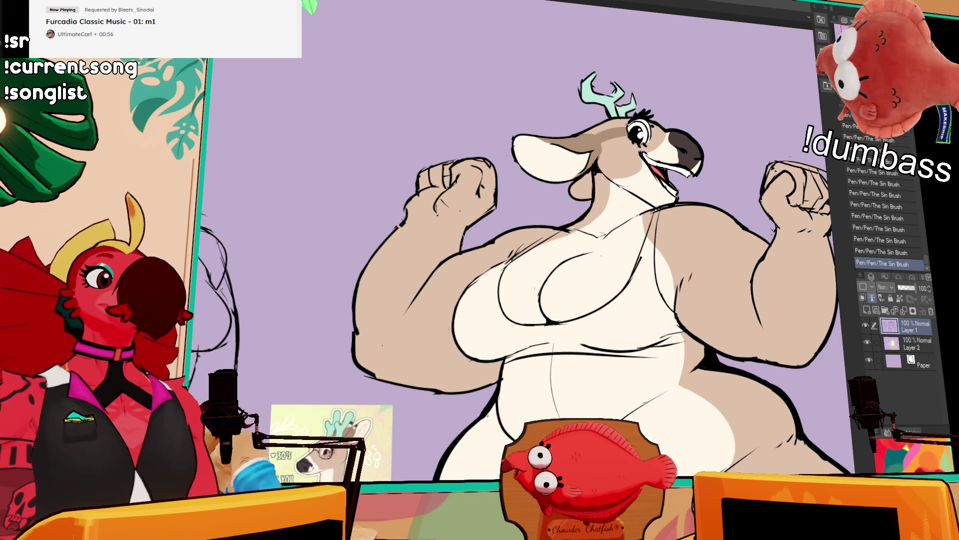
- Dab light spots on the head, then settle on extending the beige mark beside the eye
mouse_move(729, 131)
left_mouse_down()
mouse_move(695, 112)
mouse_move(701, 147)
mouse_move(751, 98)
left_mouse_up()
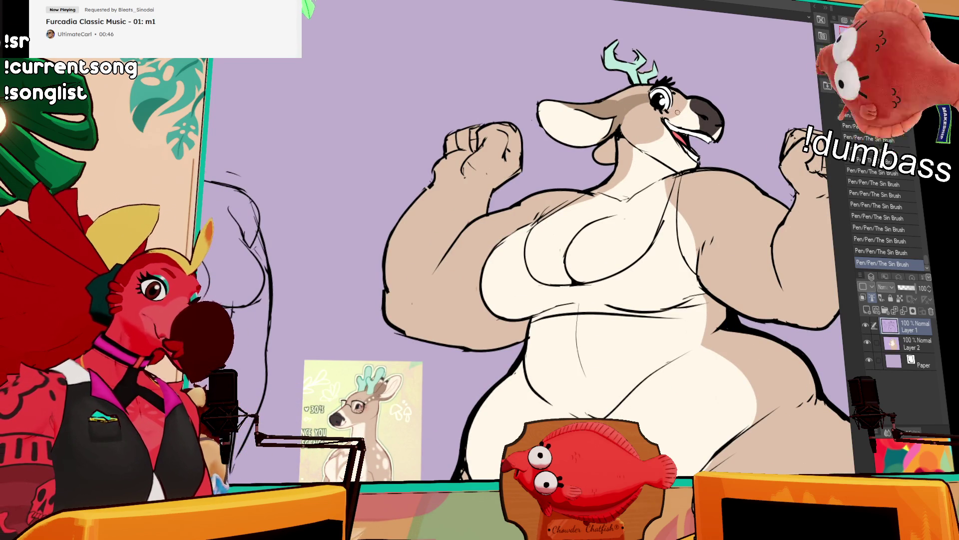
key("ctrl+z")
left_click(632, 120)
left_click(640, 113)
left_click(638, 115)
left_click(647, 111)
key("ctrl+y")
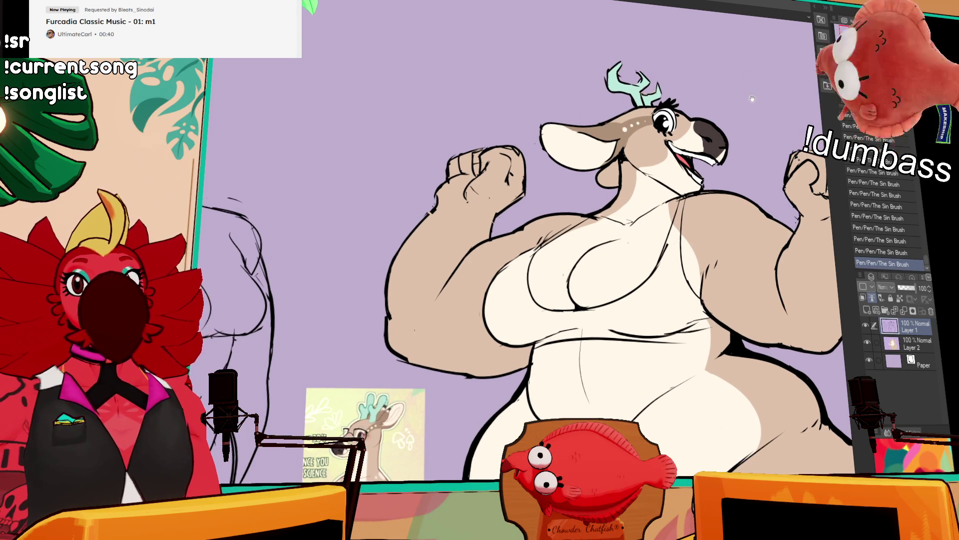
key("ctrl+z")
key("ctrl+z")
key("ctrl+y")
key("ctrl+y")
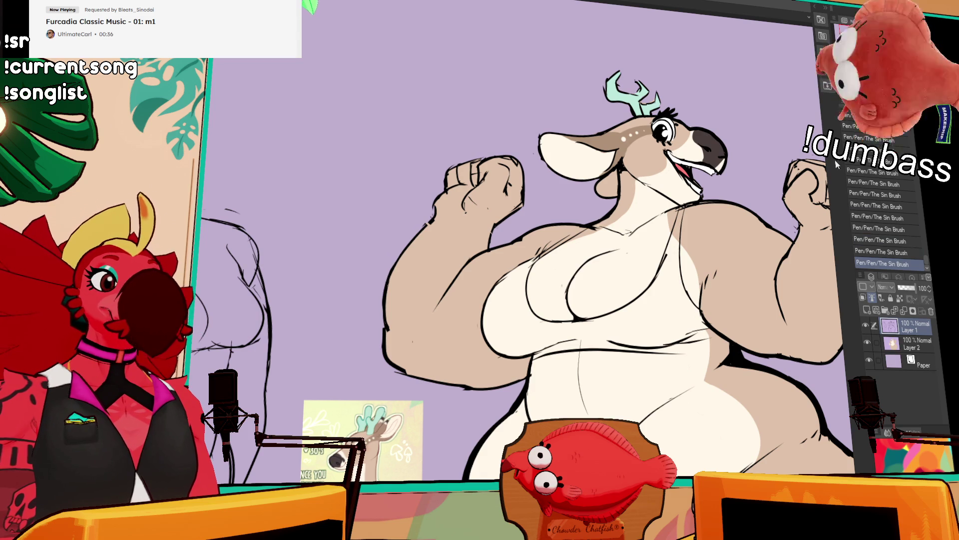
key("ctrl+z")
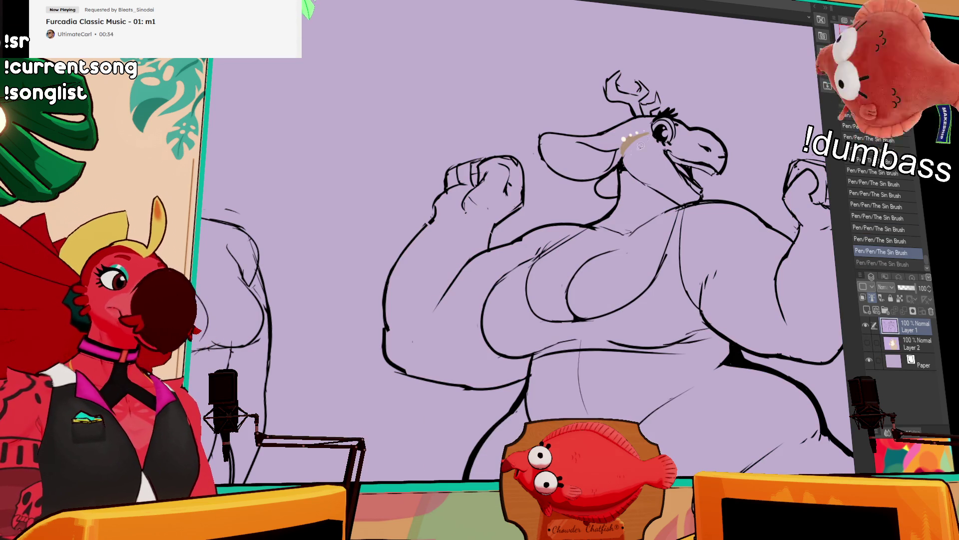
mouse_move(632, 147)
left_mouse_down()
mouse_move(623, 155)
mouse_move(622, 140)
mouse_move(648, 119)
mouse_move(649, 131)
left_mouse_up()
- Cut the beige mark from the line art, paste and merge it into Layer 2, then reselect Layer 1
key("ctrl+x")
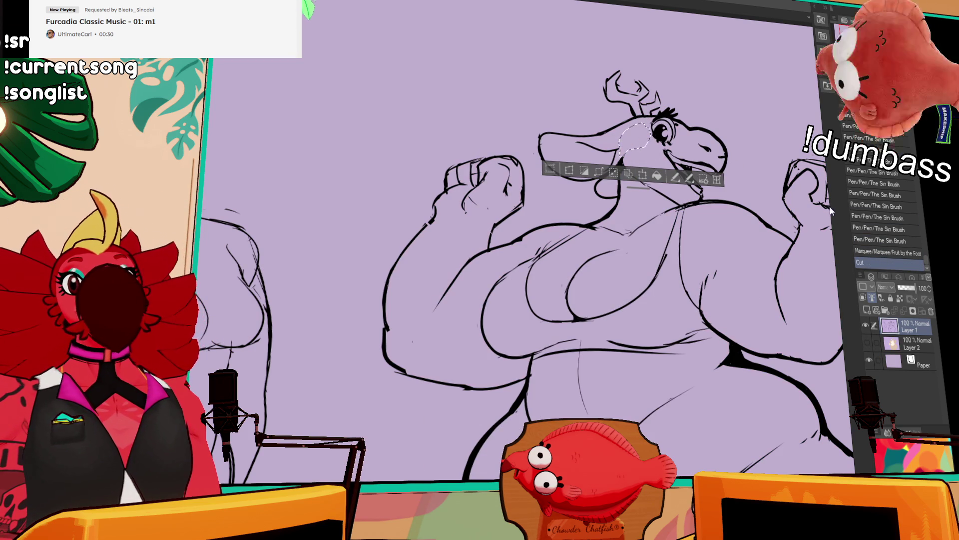
left_click(865, 326)
left_click(867, 342)
key("ctrl+v")
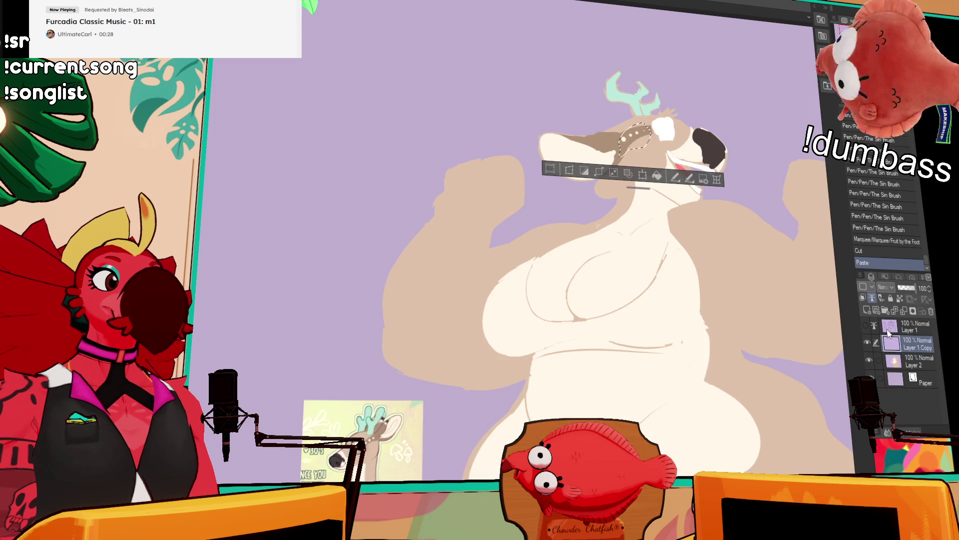
key("ctrl+e")
key("ctrl+d")
left_click(866, 326)
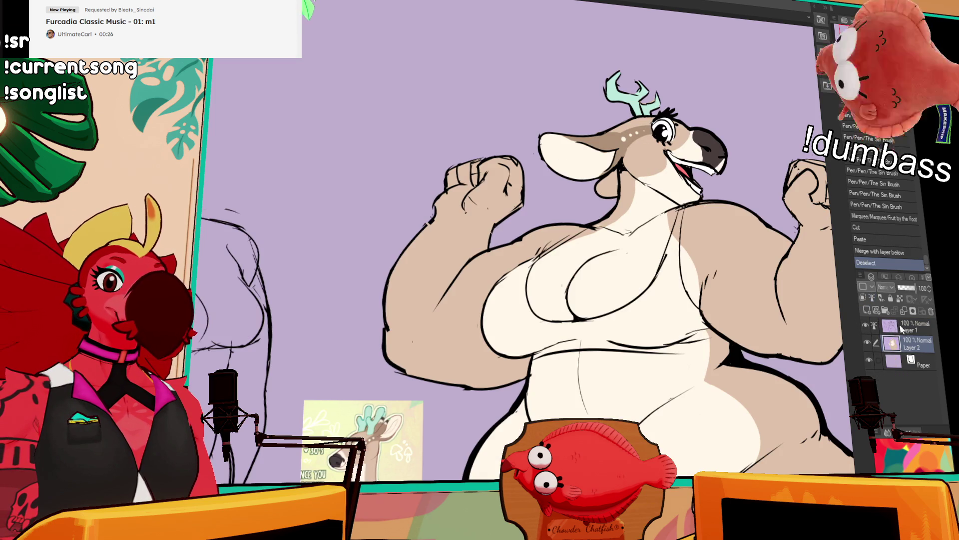
left_click(875, 325)
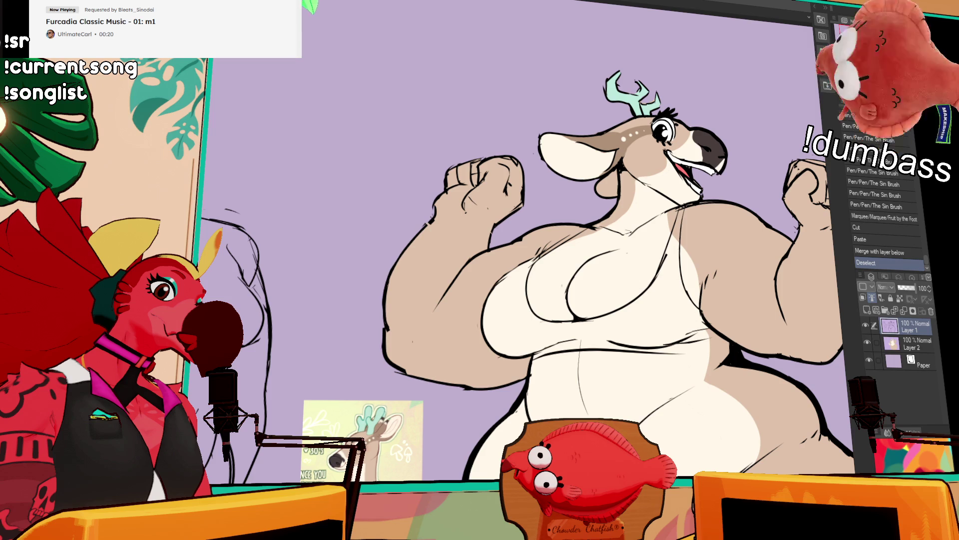
scroll(635, 179, "down", 2)
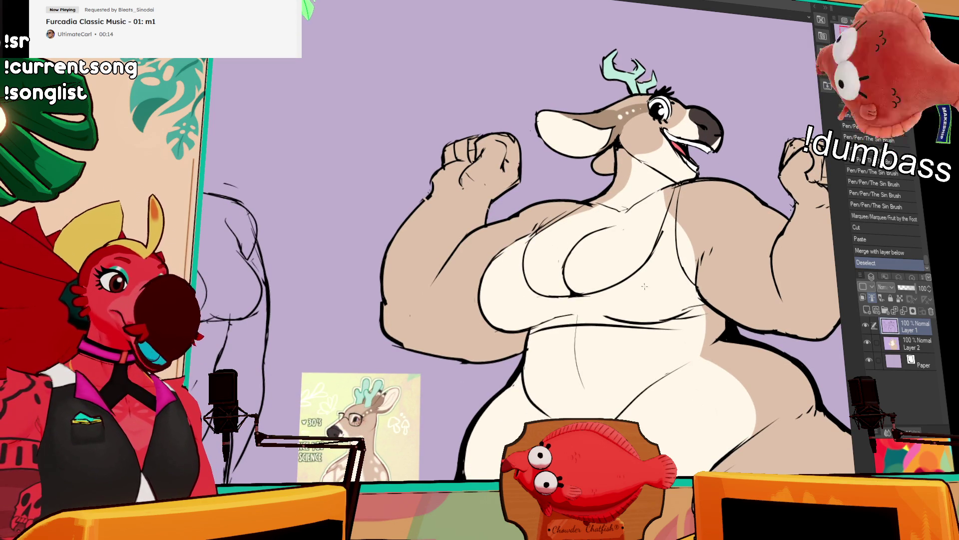
- Try drawing the top's lower edge along the belly on the colour layer
left_click_drag(659, 331, 702, 329)
key("ctrl+z")
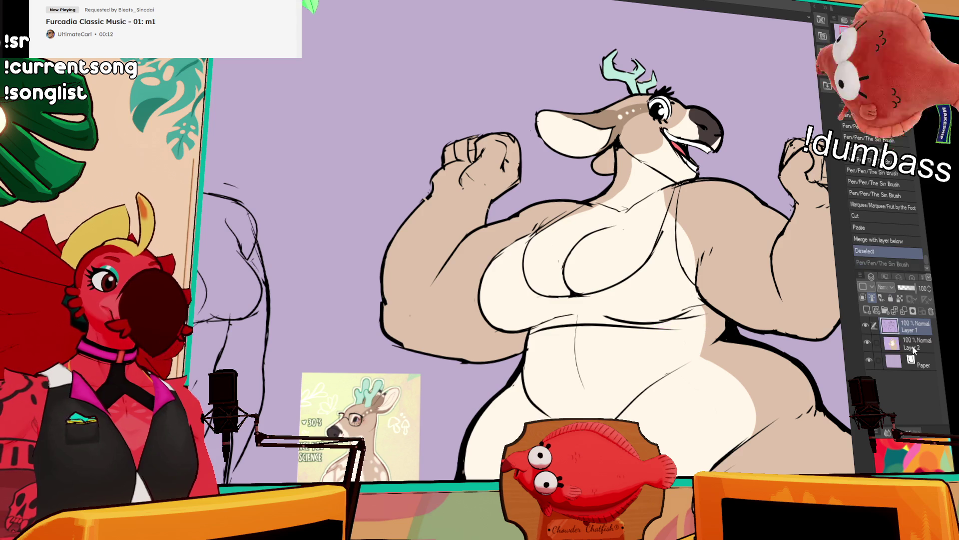
key("alt+bracketleft")
left_click_drag(654, 324, 724, 328)
key("ctrl+z")
key("ctrl+z")
key("ctrl+z")
key("ctrl+z")
- Fill every part of the sports top and its straps purple with the Fill tool
key("g")
left_click(701, 321)
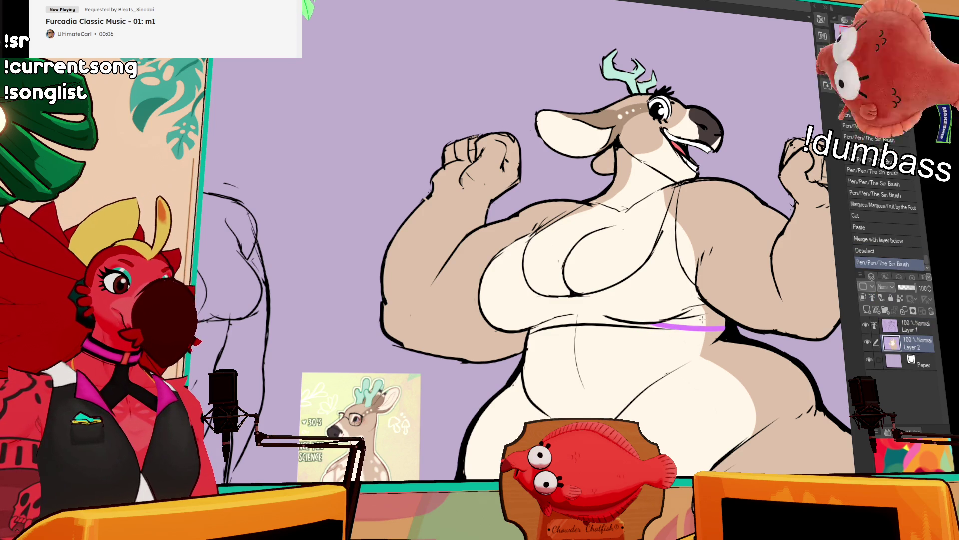
left_click(689, 320)
left_click(717, 315)
left_click(702, 310)
left_click(690, 282)
left_click(675, 210)
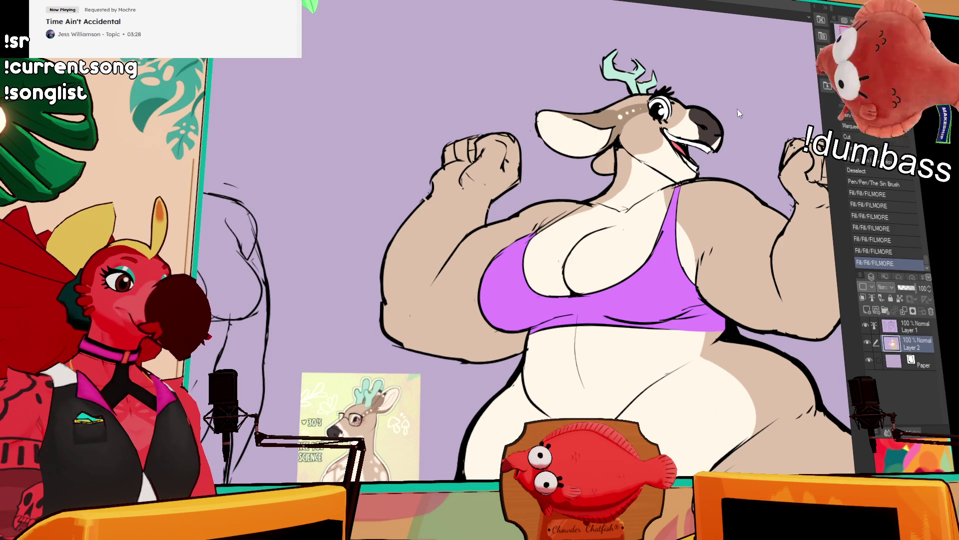
key("ctrl+z")
mouse_move(535, 235)
left_mouse_down()
mouse_move(575, 209)
mouse_move(558, 221)
left_mouse_up()
- Redraw the chest and neck lines, then add short cheek line strokes on the line art layer
left_click_drag(674, 186, 681, 178)
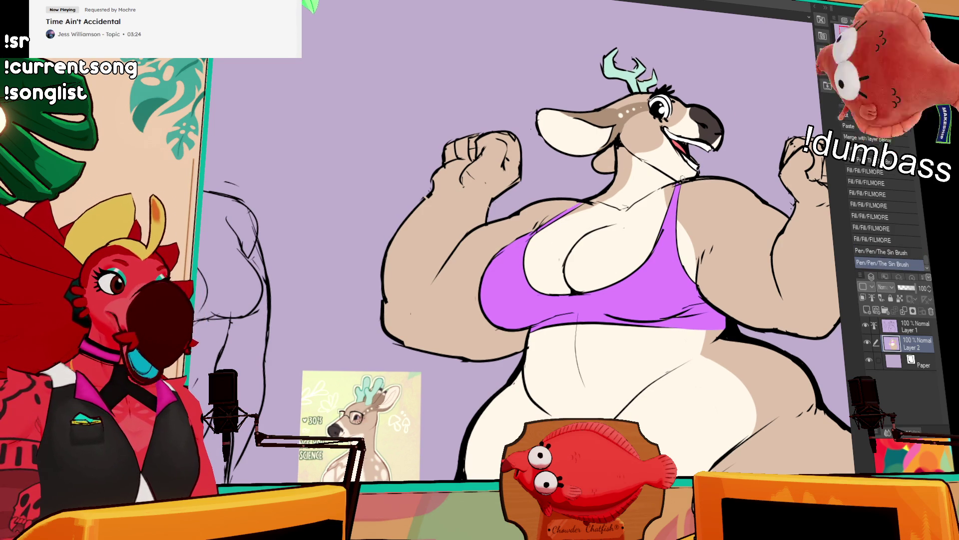
scroll(742, 143, "up", 1)
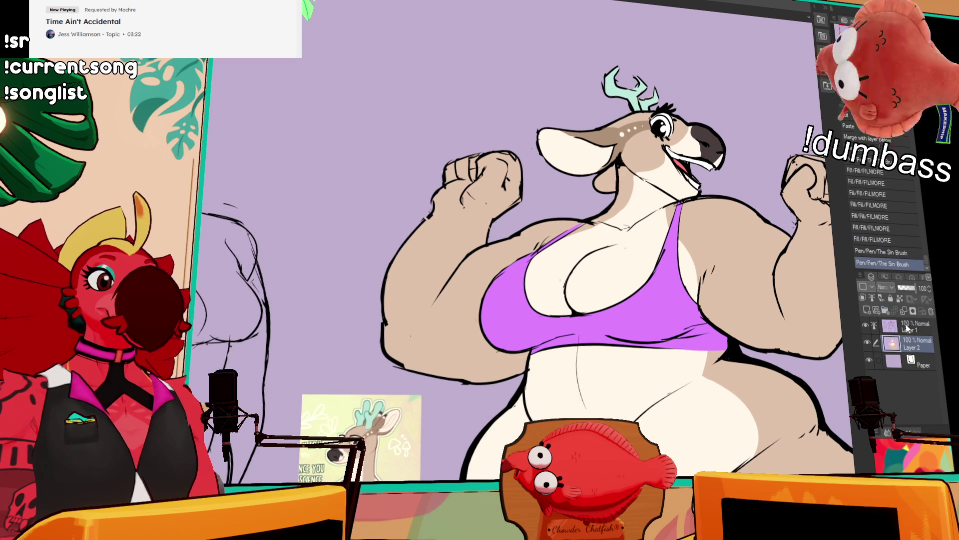
left_click(905, 328)
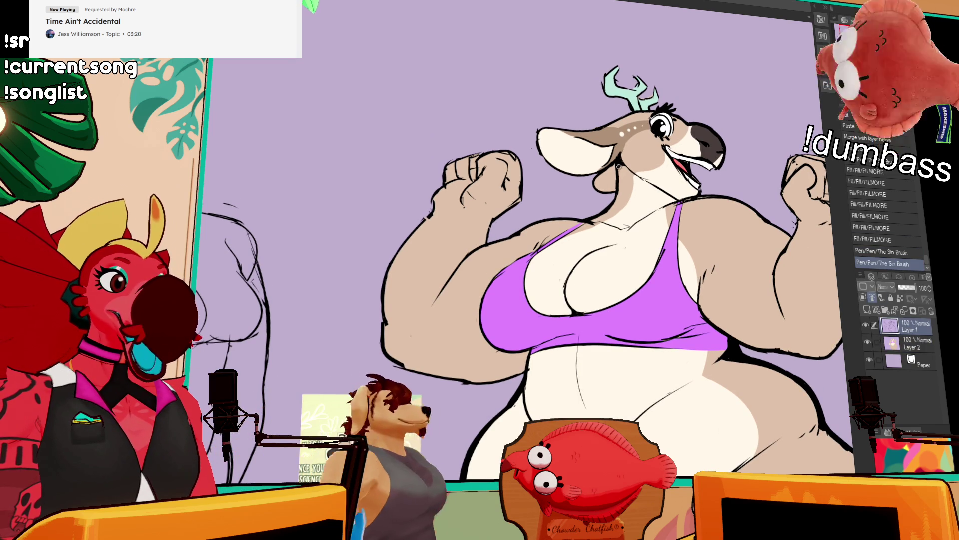
left_click_drag(618, 180, 622, 174)
key("ctrl+z")
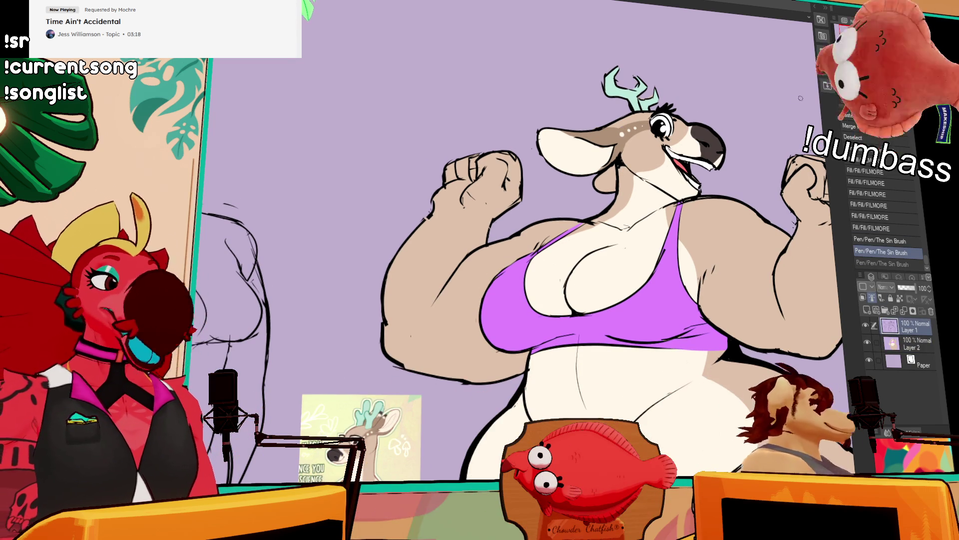
mouse_move(618, 178)
left_mouse_down()
mouse_move(623, 158)
mouse_move(618, 169)
left_mouse_up()
- Fill the gap near the cheek on the colour layer and add a short snout stroke
key("alt+bracketleft")
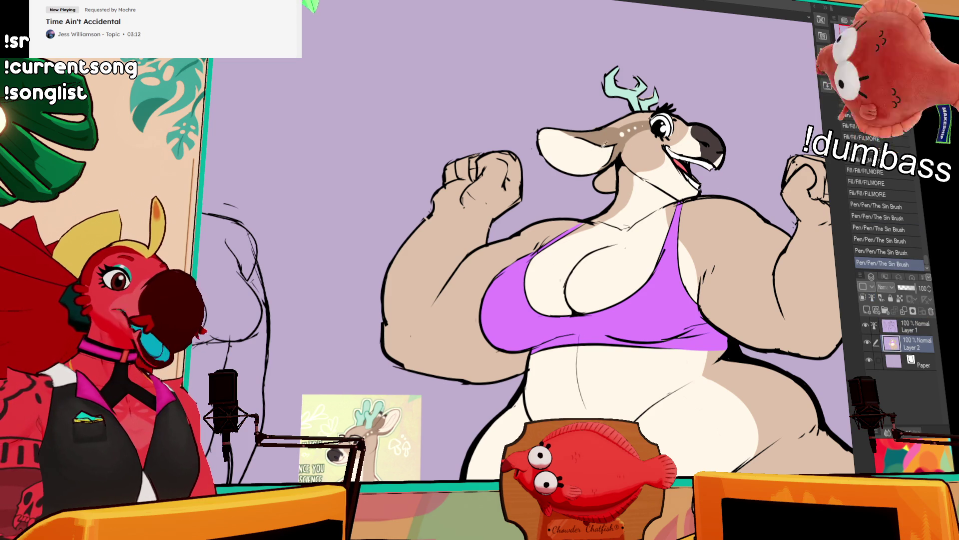
left_click(612, 181)
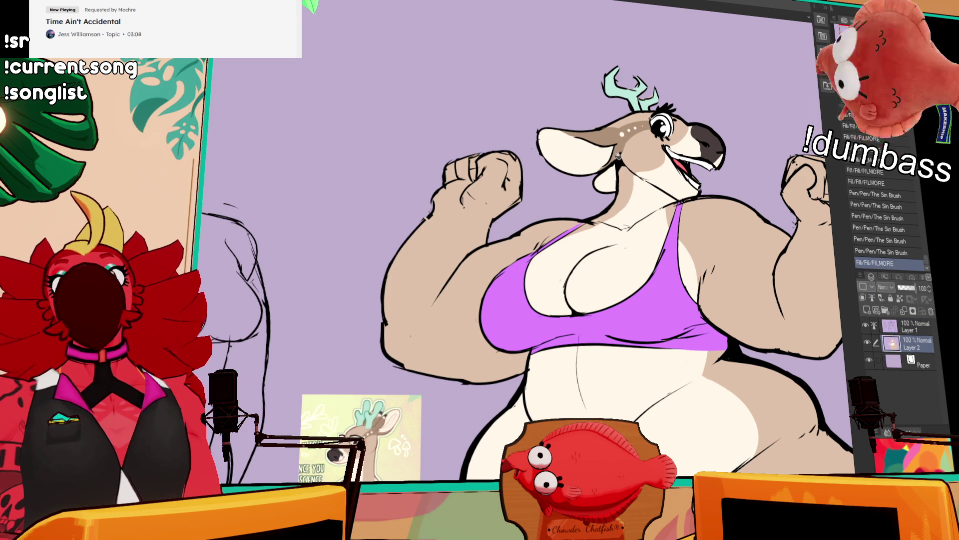
mouse_move(701, 140)
left_mouse_down()
mouse_move(698, 158)
mouse_move(723, 149)
left_mouse_up()
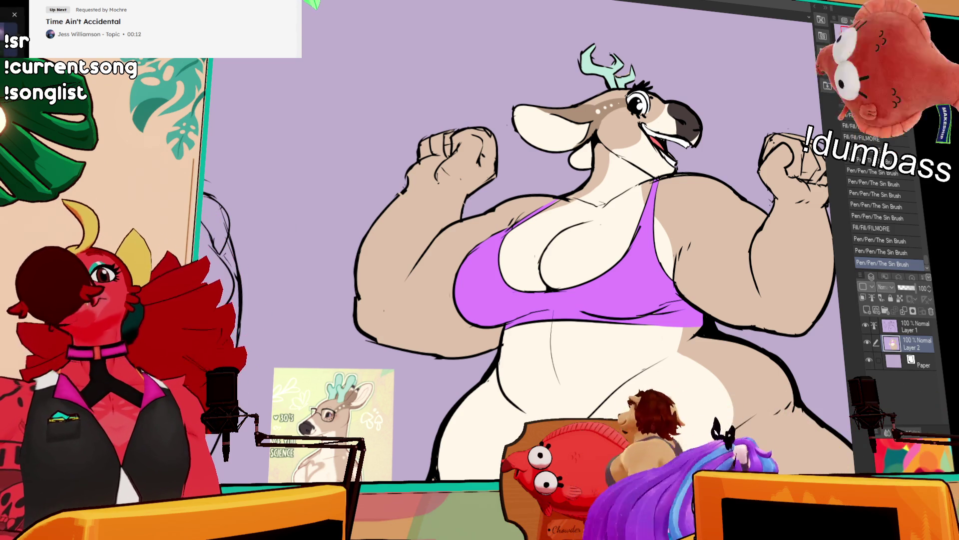
- Open the Star Trek: Infection VR release date trailer from the search results, pause, then resume it
key("alt+Tab")
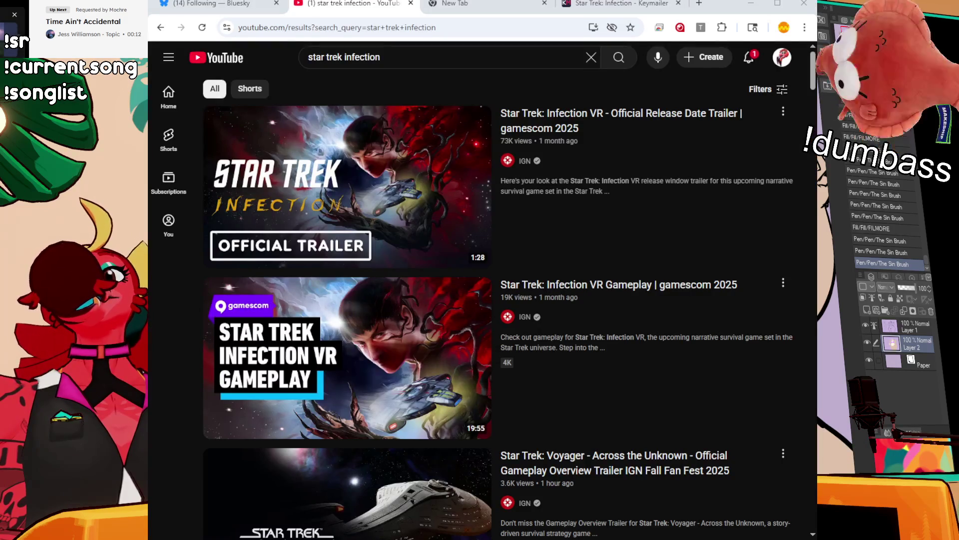
left_click(347, 179)
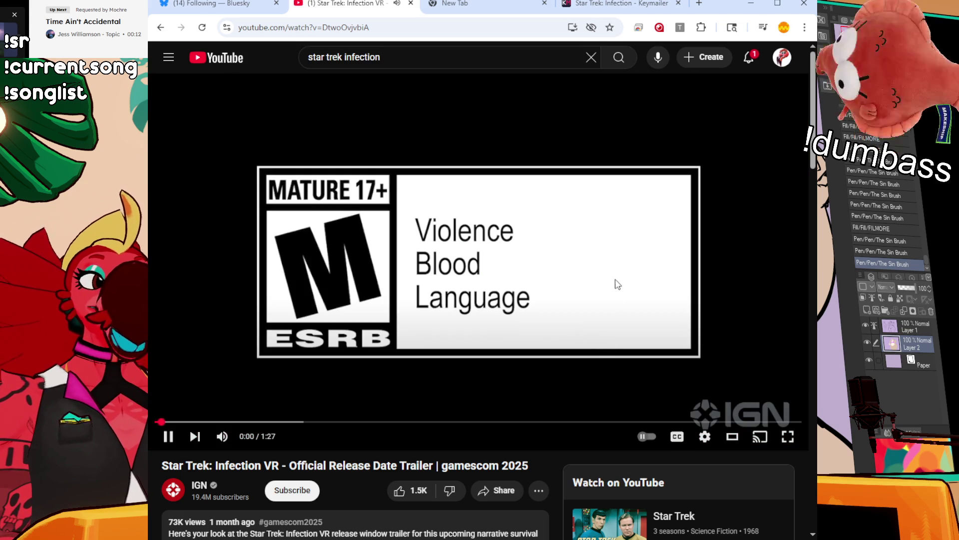
left_click(615, 275)
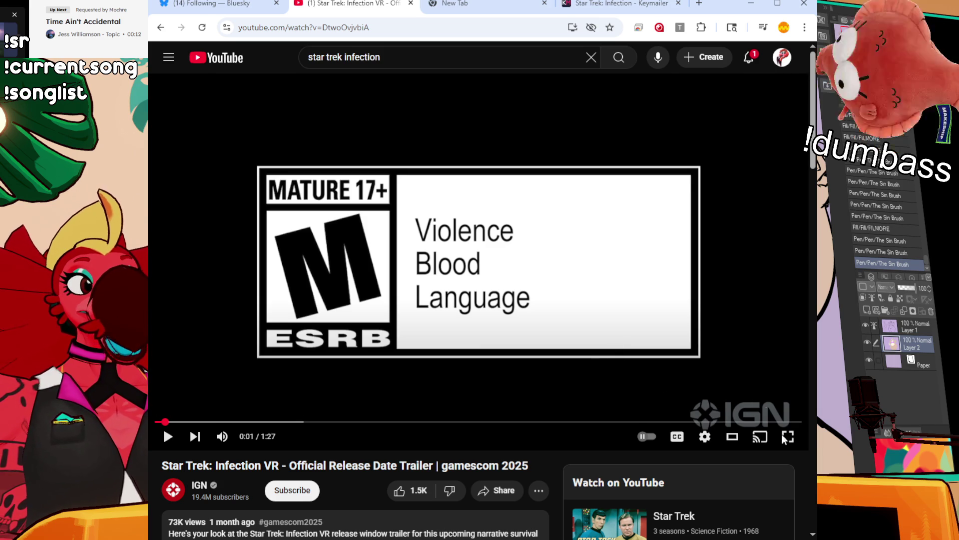
left_click(624, 274)
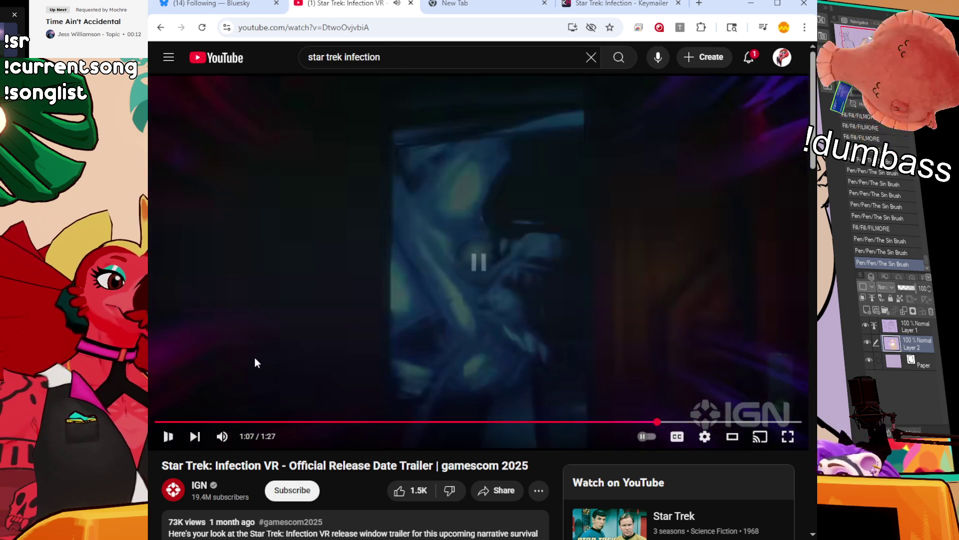
- Rewind the Star Trek trailer to the beginning, replay it, and pause it
left_click_drag(173, 422, 155, 422)
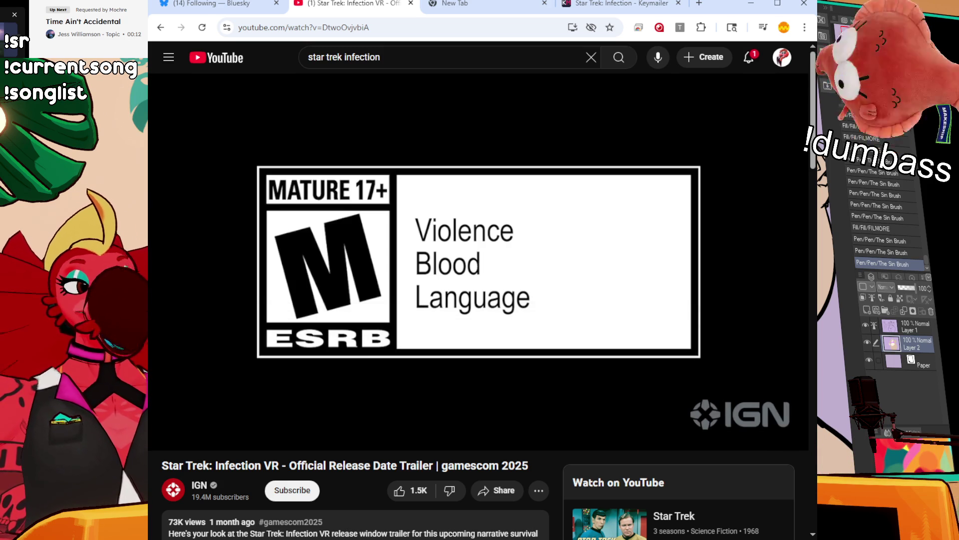
mouse_move(495, 259)
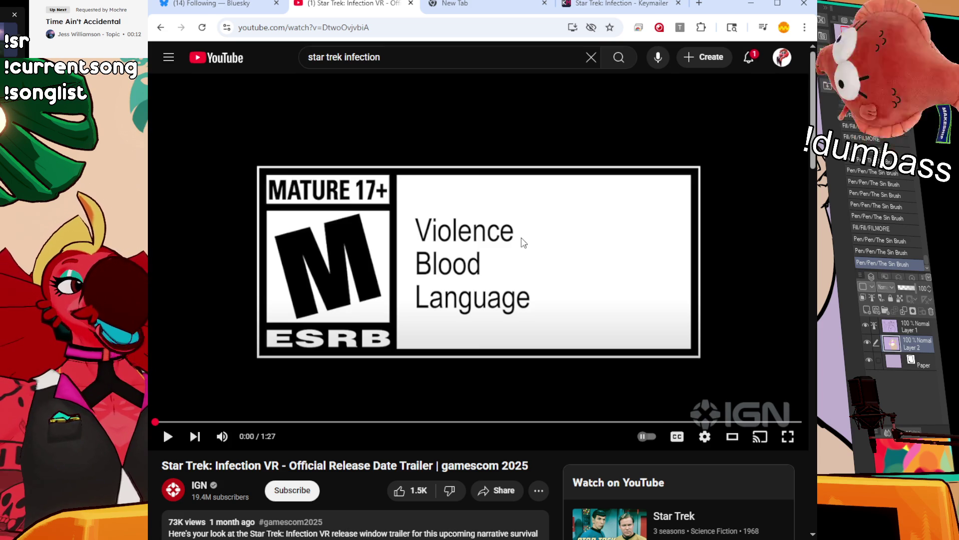
left_click(615, 272)
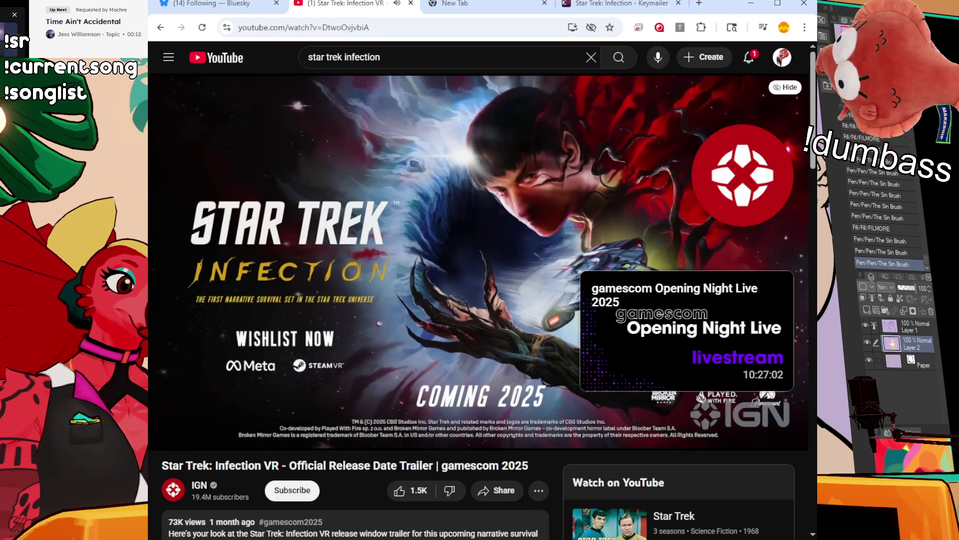
left_click(564, 196)
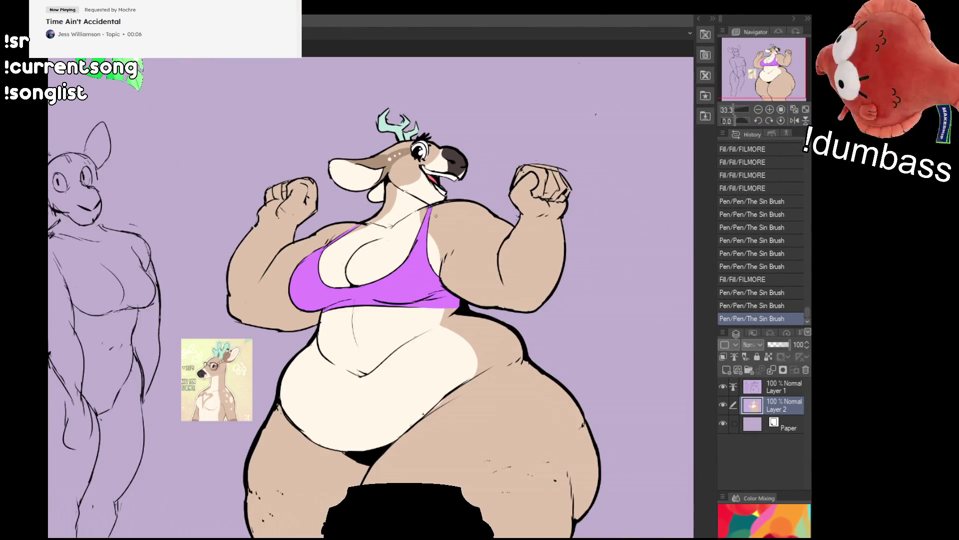
- Zoom out and back in, then pan so the whole flexing deer is centred
scroll(390, 200, "down", 3)
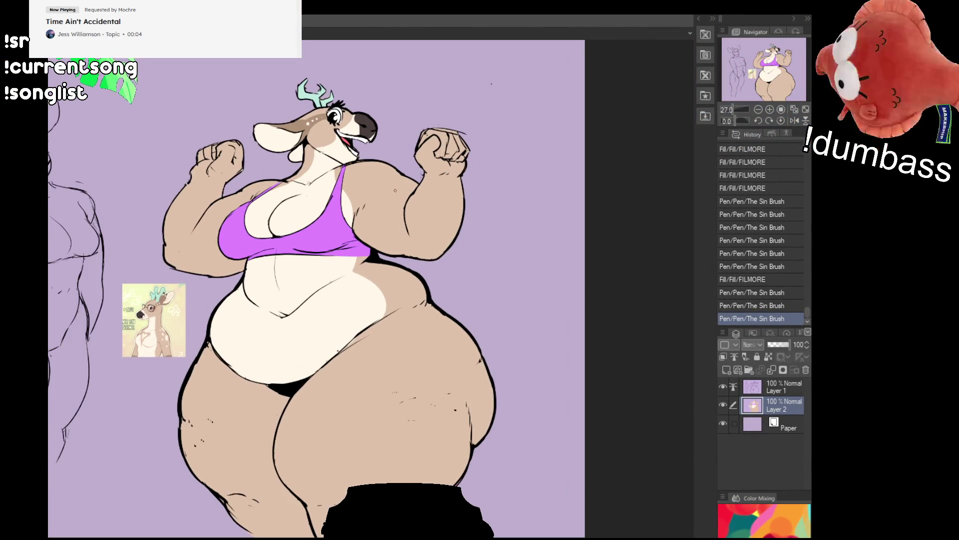
scroll(395, 201, "up", 1)
left_click_drag(395, 201, 463, 185)
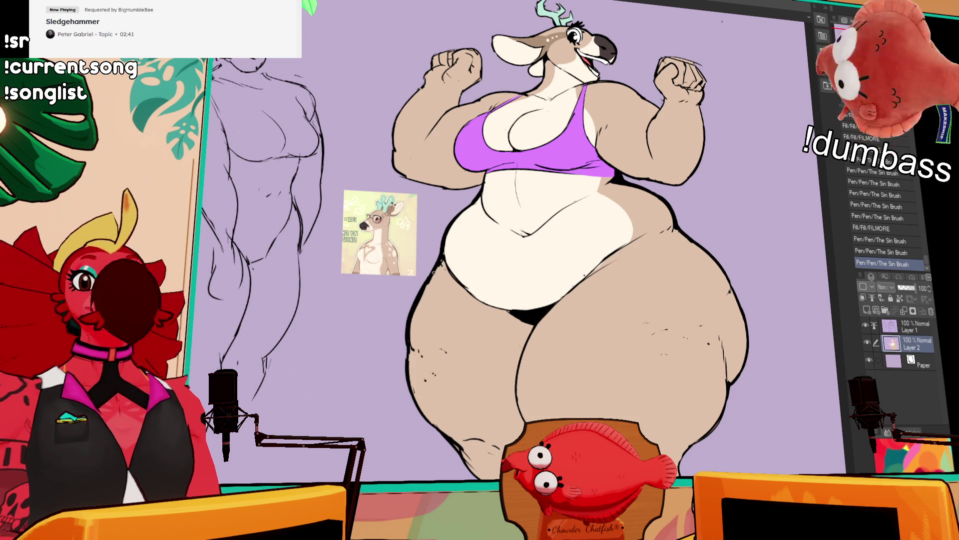
- Select the chest region and paint pale looping markings on it, undoing stray strokes
left_click(509, 130)
key("ctrl+z")
mouse_move(510, 122)
left_mouse_down()
mouse_move(520, 143)
mouse_move(542, 145)
mouse_move(512, 142)
left_mouse_up()
key("ctrl+z")
key("ctrl+z")
mouse_move(565, 125)
left_mouse_down()
mouse_move(520, 145)
mouse_move(549, 120)
left_mouse_up()
key("ctrl+z")
mouse_move(512, 145)
left_mouse_down()
mouse_move(552, 123)
mouse_move(512, 165)
mouse_move(556, 131)
left_mouse_up()
key("ctrl+z")
key("ctrl+z")
key("ctrl+d")
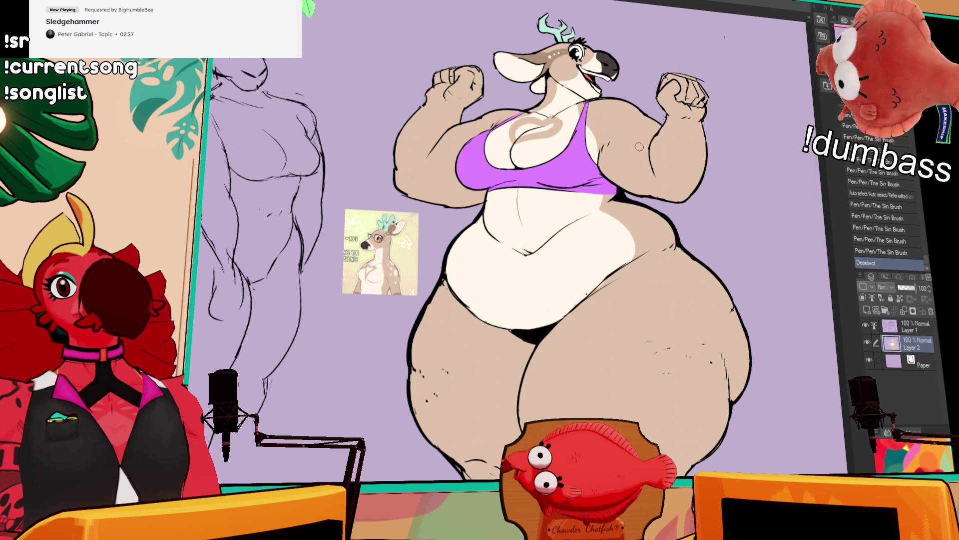
- Add small detail strokes near the neck pendant
mouse_move(612, 150)
left_mouse_down()
mouse_move(621, 181)
mouse_move(597, 148)
mouse_move(607, 149)
left_mouse_up()
left_click_drag(587, 147, 607, 153)
key("ctrl+z")
left_click_drag(592, 153, 602, 156)
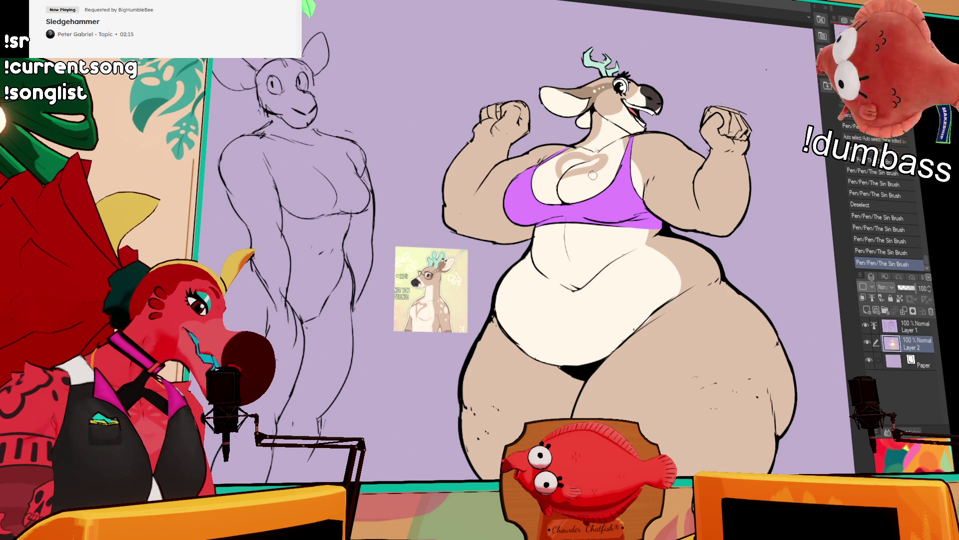
mouse_move(663, 248)
left_mouse_down()
mouse_move(678, 229)
mouse_move(665, 212)
left_mouse_up()
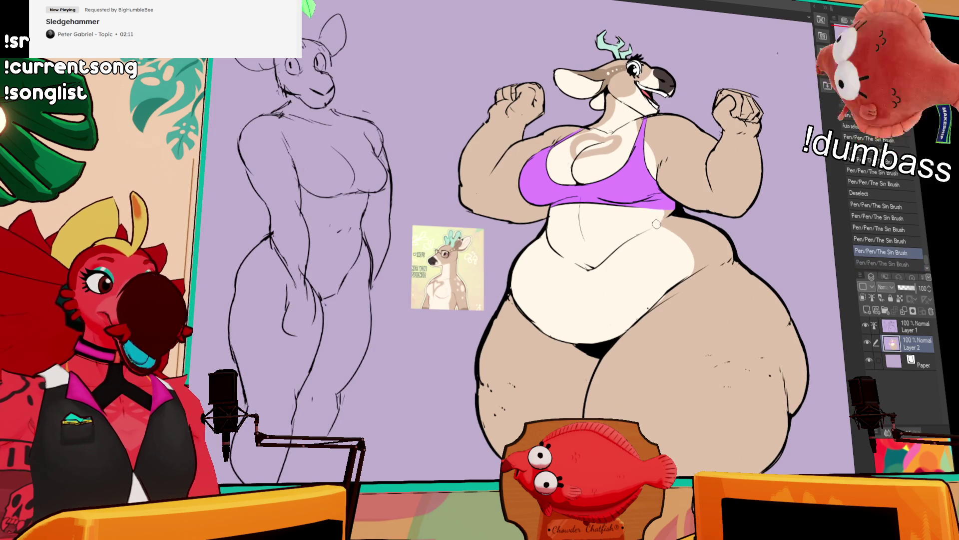
key("ctrl+z")
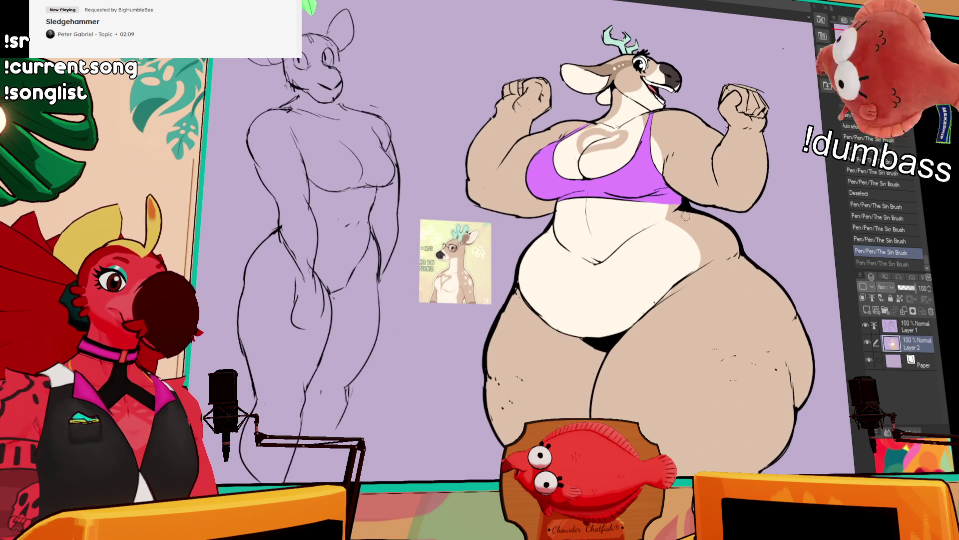
left_click_drag(672, 116, 677, 120)
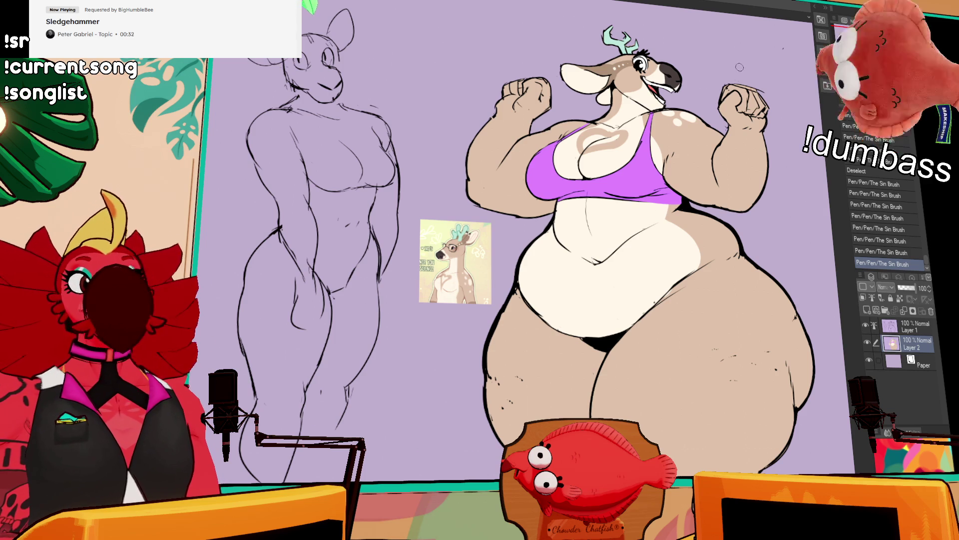
- Paint pale spots on the raised arm and shoulder inside a selected area, then deselect
left_click_drag(691, 120, 689, 129)
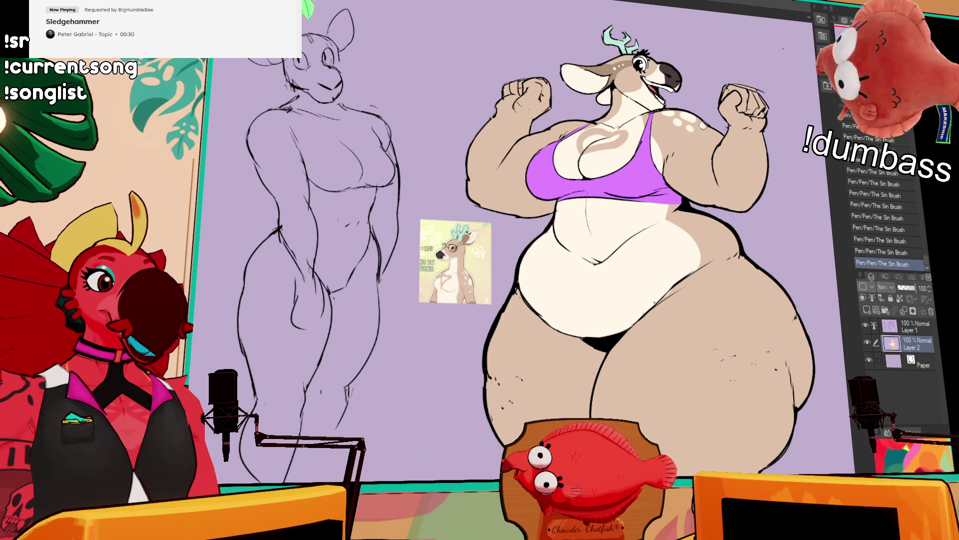
key("ctrl+z")
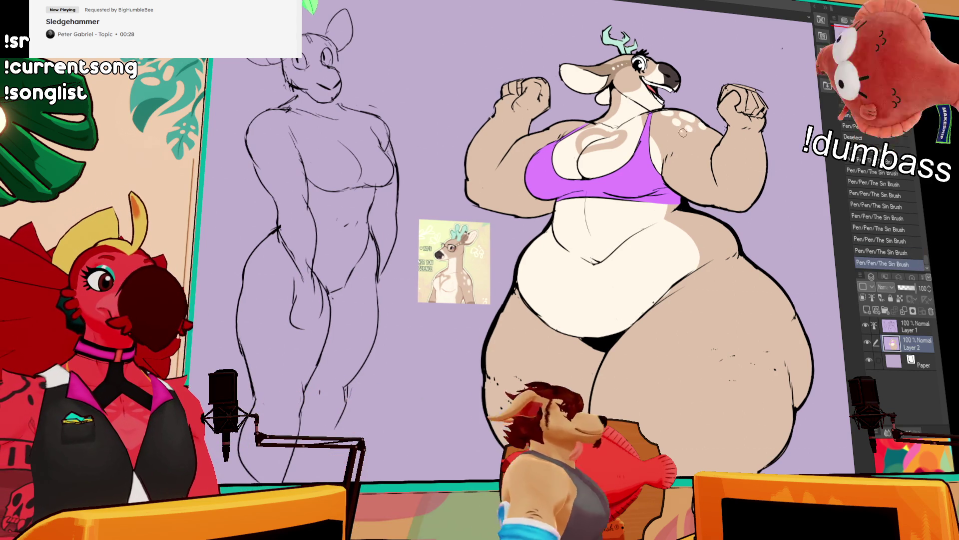
left_click(584, 130)
left_click_drag(590, 124, 613, 141)
left_click_drag(506, 212, 529, 220)
left_click_drag(617, 117, 625, 125)
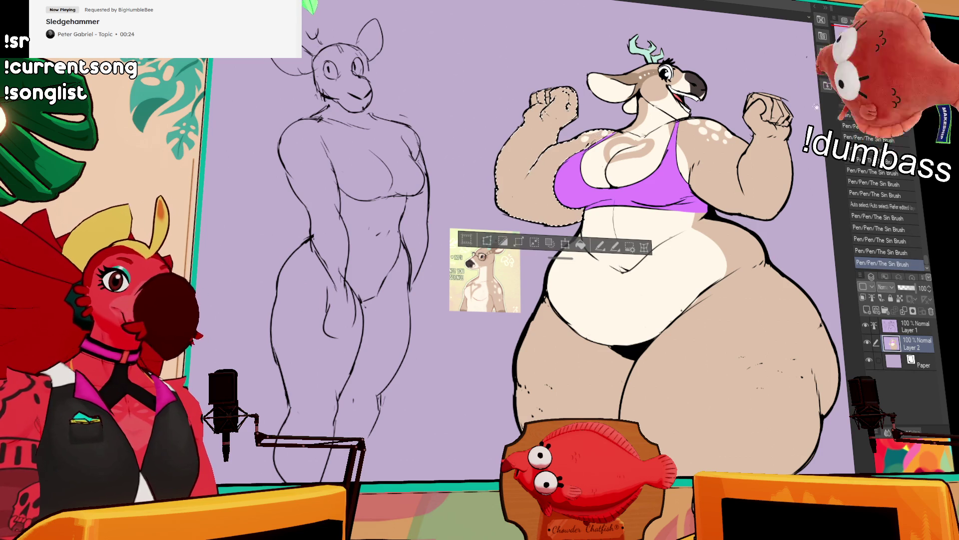
left_click_drag(811, 95, 801, 78)
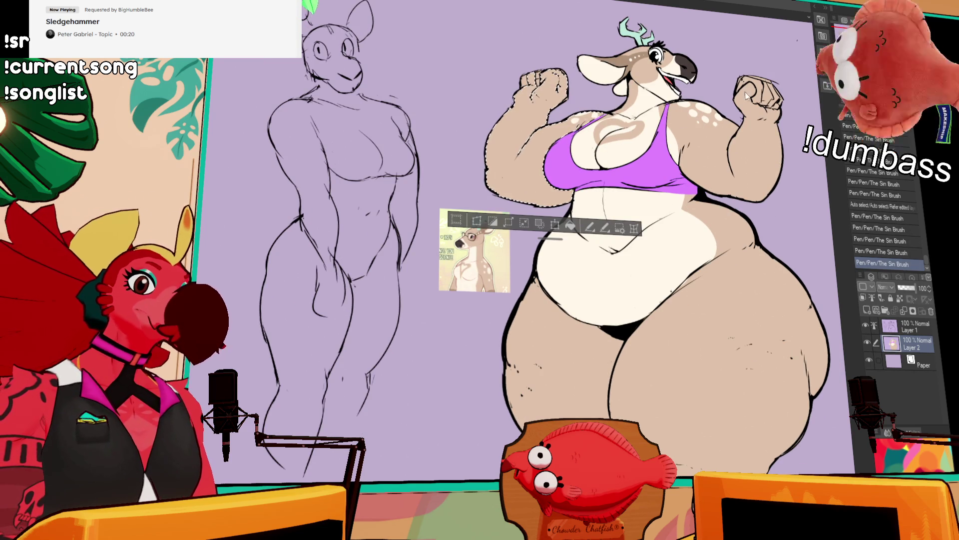
key("ctrl+d")
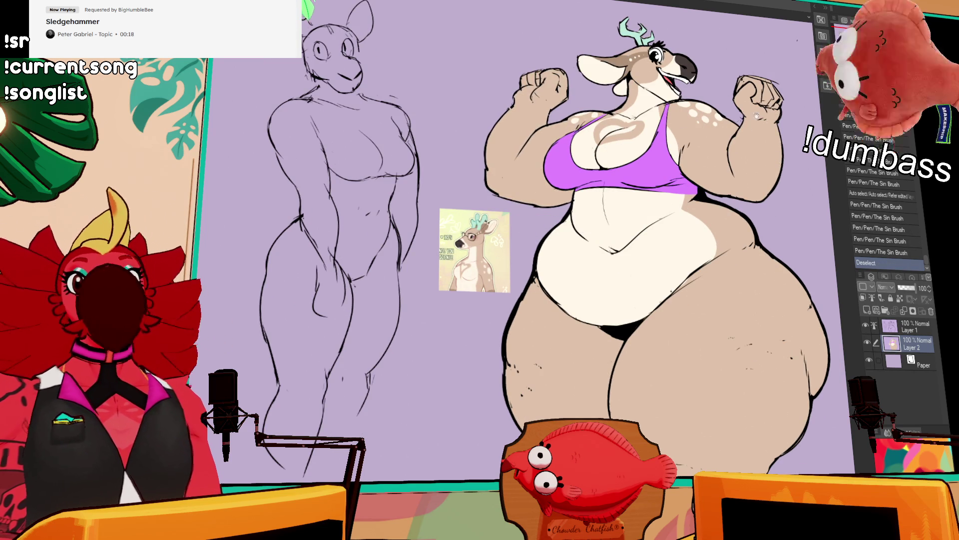
- Lock transparent pixels on the colour layer and try strokes near the right arm
left_click_drag(744, 114, 666, 126)
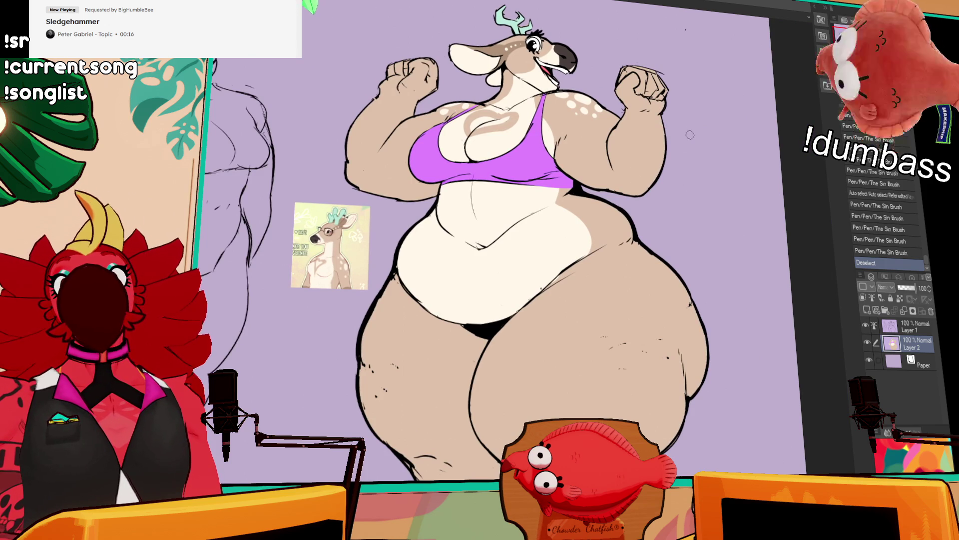
scroll(673, 154, "up", 1)
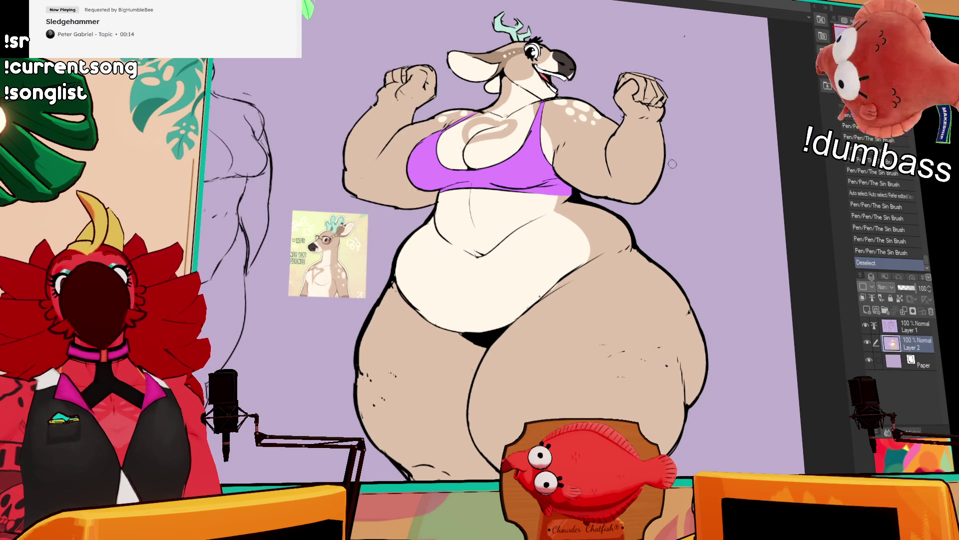
left_click_drag(609, 164, 624, 202)
key("ctrl+z")
left_click_drag(609, 170, 646, 216)
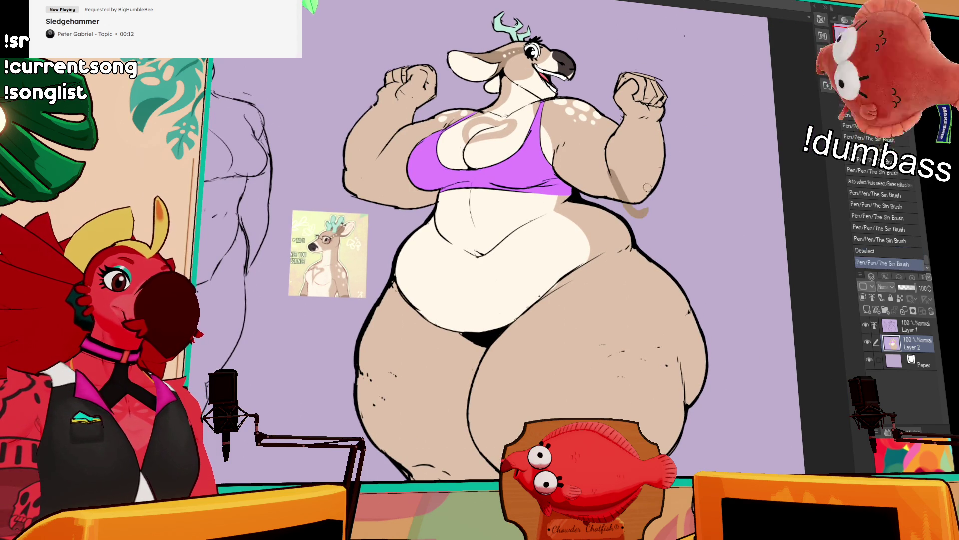
key("ctrl+z")
left_click(899, 298)
mouse_move(607, 165)
left_mouse_down()
mouse_move(624, 211)
mouse_move(632, 202)
left_mouse_up()
key("ctrl+z")
- Fill the right arm, fist and leftover gaps with a darker shade
left_click(633, 175)
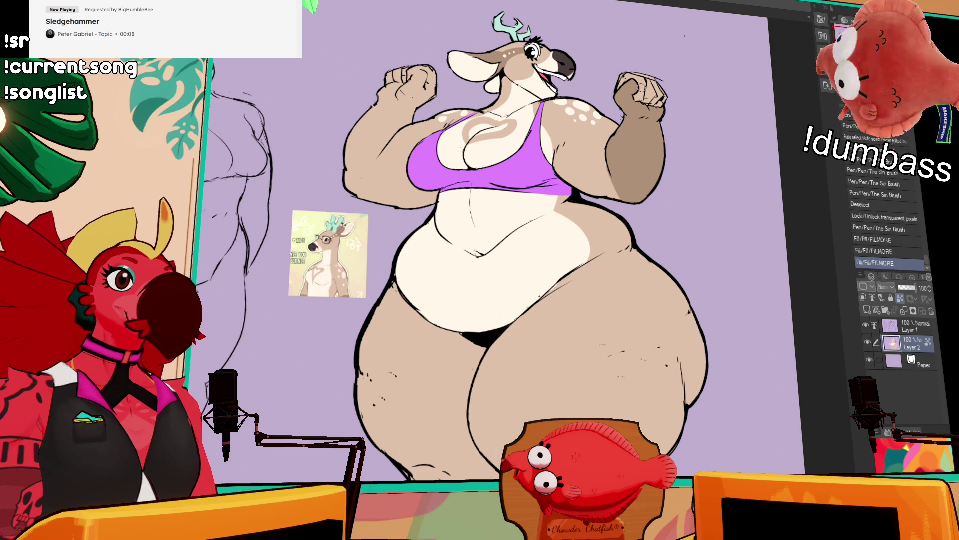
left_click(654, 84)
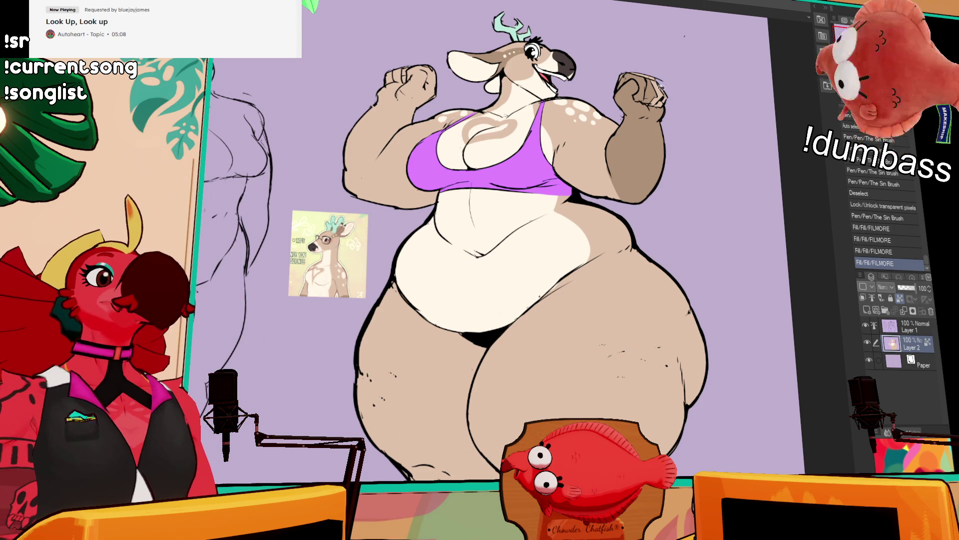
left_click(652, 81)
left_click(667, 96)
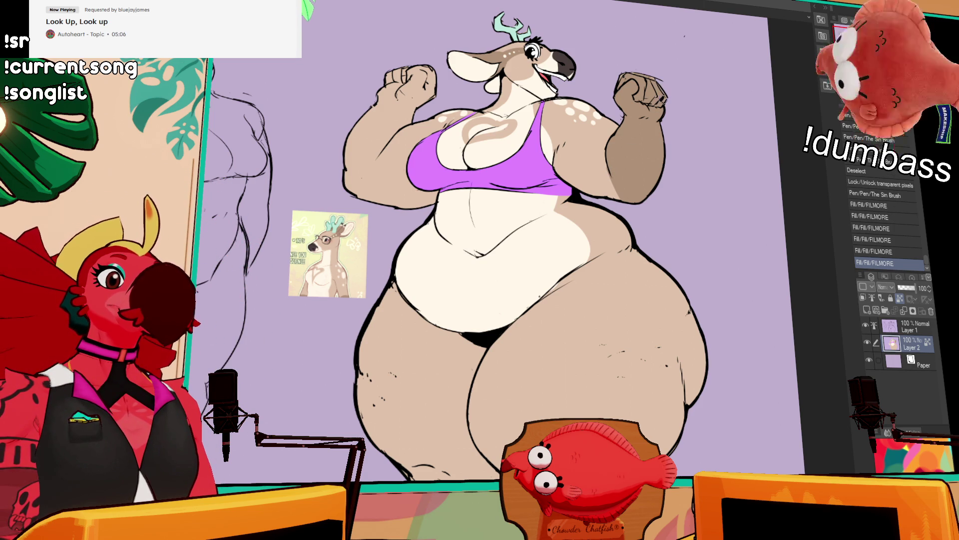
- Shade the arms, forearm and fist with darker strokes
left_click_drag(668, 95, 787, 152)
left_click_drag(507, 202, 490, 257)
left_click_drag(502, 220, 492, 255)
key("ctrl+z")
key("ctrl+y")
key("ctrl+z")
key("ctrl+y")
key("ctrl+z")
key("ctrl+y")
mouse_move(497, 253)
left_mouse_down()
mouse_move(482, 203)
mouse_move(485, 240)
mouse_move(477, 185)
mouse_move(497, 163)
left_mouse_up()
mouse_move(499, 150)
left_mouse_down()
mouse_move(515, 169)
mouse_move(530, 167)
mouse_move(512, 195)
left_mouse_up()
left_click_drag(547, 135, 509, 165)
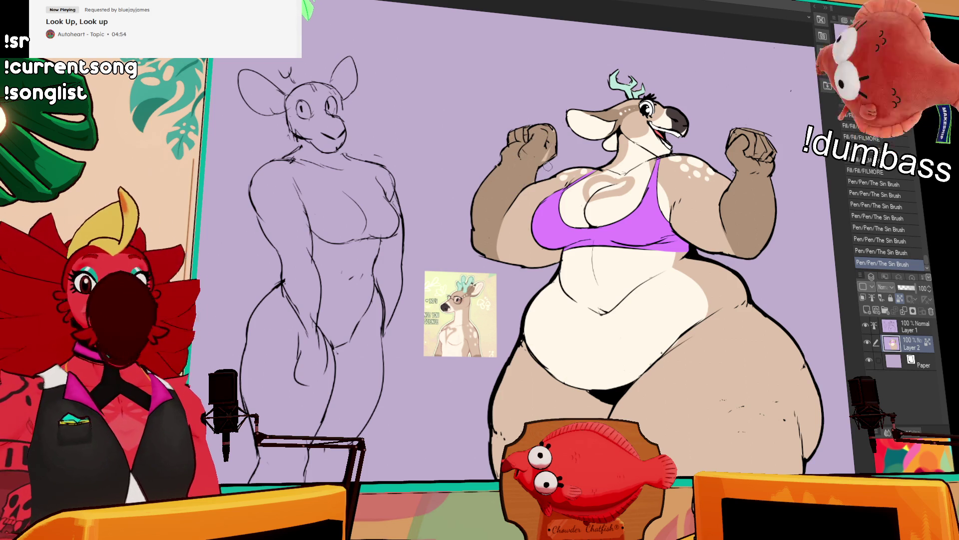
left_click_drag(564, 145, 572, 138)
- Dab the first cream spots onto the deer's right hip
mouse_move(840, 129)
left_mouse_down()
mouse_move(793, 131)
mouse_move(765, 145)
left_mouse_up()
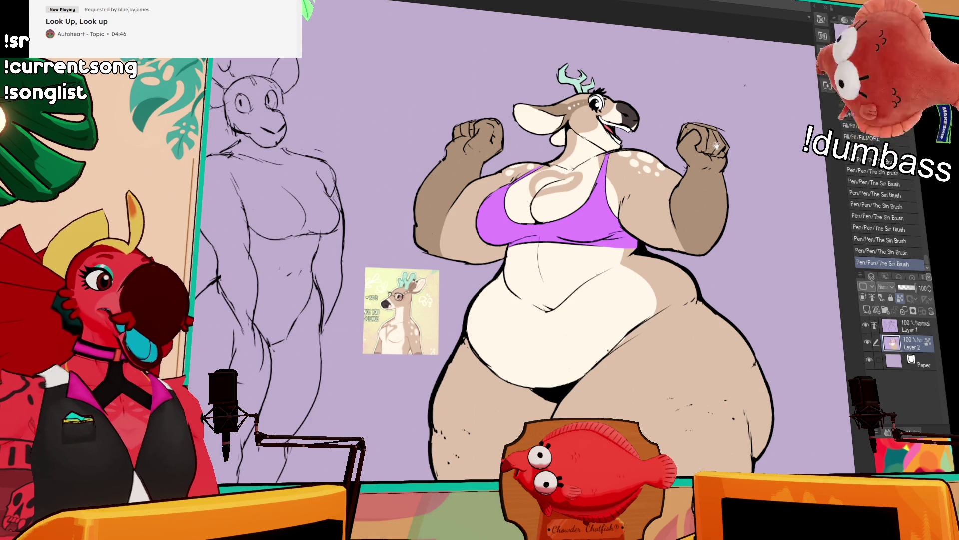
left_click_drag(710, 141, 707, 138)
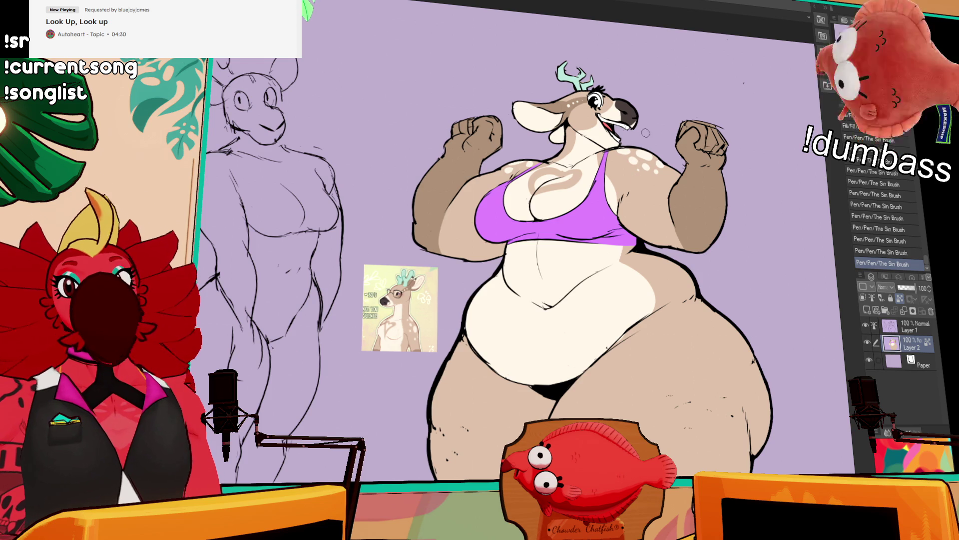
left_click_drag(643, 185, 673, 212)
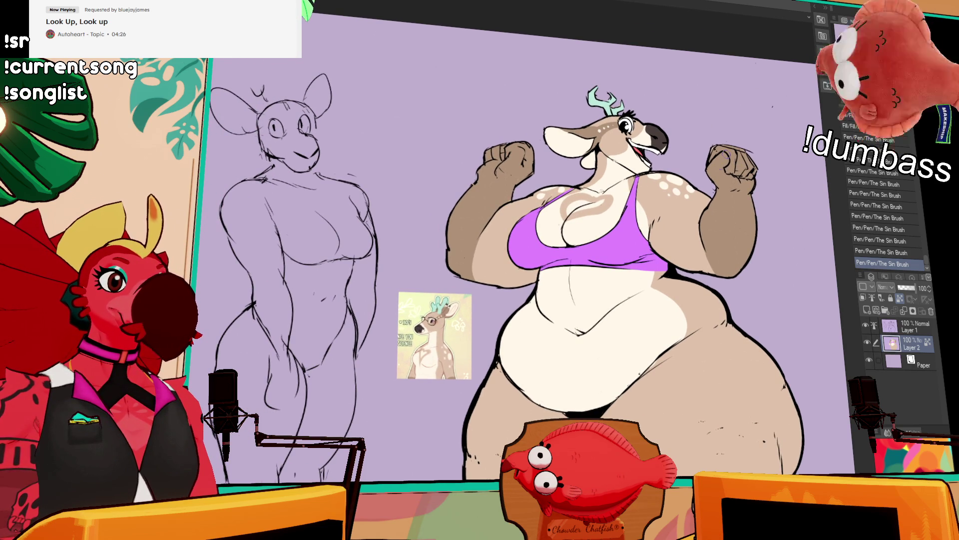
left_click_drag(727, 164, 722, 138)
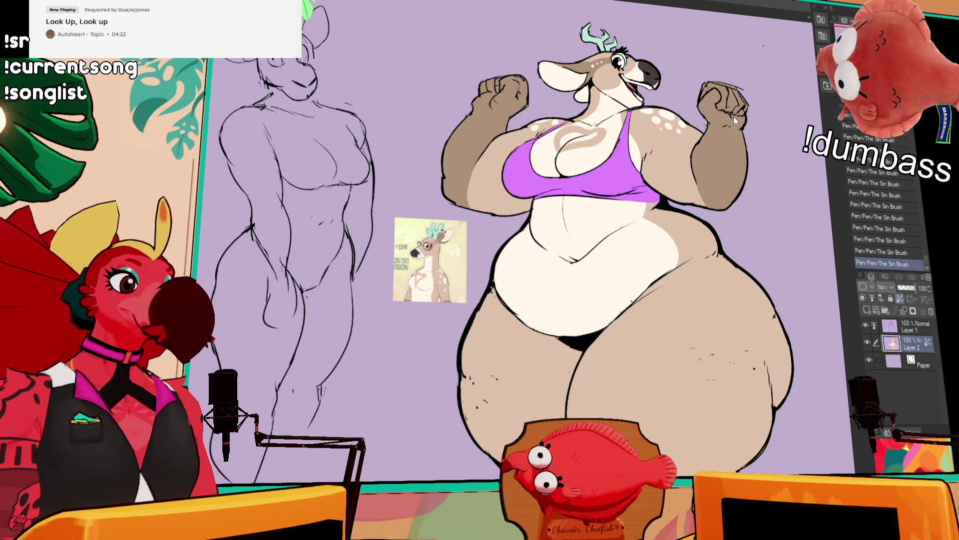
left_click_drag(728, 283, 702, 293)
mouse_move(734, 320)
left_mouse_down()
mouse_move(716, 331)
mouse_move(693, 320)
mouse_move(672, 334)
mouse_move(702, 356)
mouse_move(752, 331)
mouse_move(730, 320)
mouse_move(757, 347)
mouse_move(716, 383)
mouse_move(679, 369)
mouse_move(676, 357)
mouse_move(693, 385)
left_mouse_up()
key("ctrl+z")
key("ctrl+z")
- Dab larger cream spots on the lower hip, undoing and redoing strokes to adjust them
left_click(715, 406)
scroll(750, 384, "down", 1)
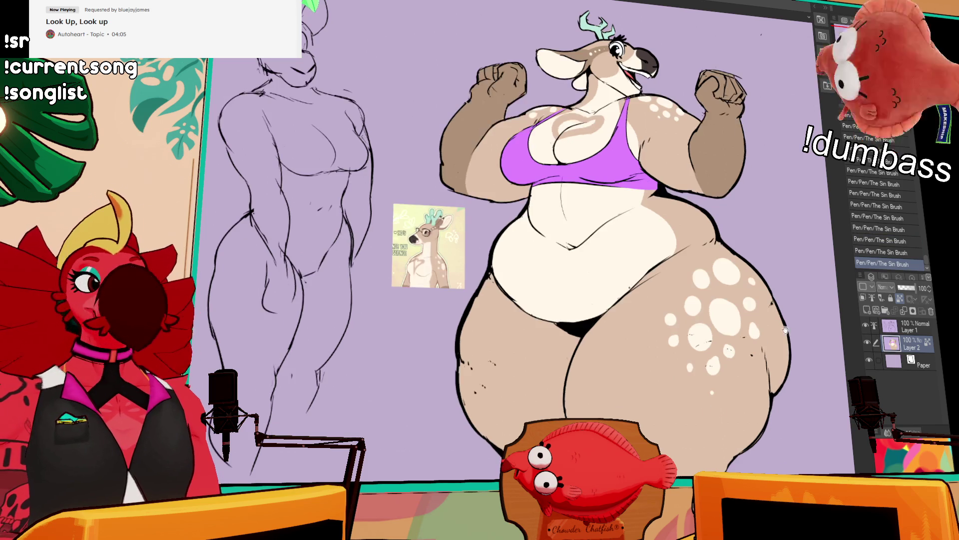
mouse_move(752, 347)
left_mouse_down()
mouse_move(752, 365)
mouse_move(755, 348)
left_mouse_up()
key("ctrl+z")
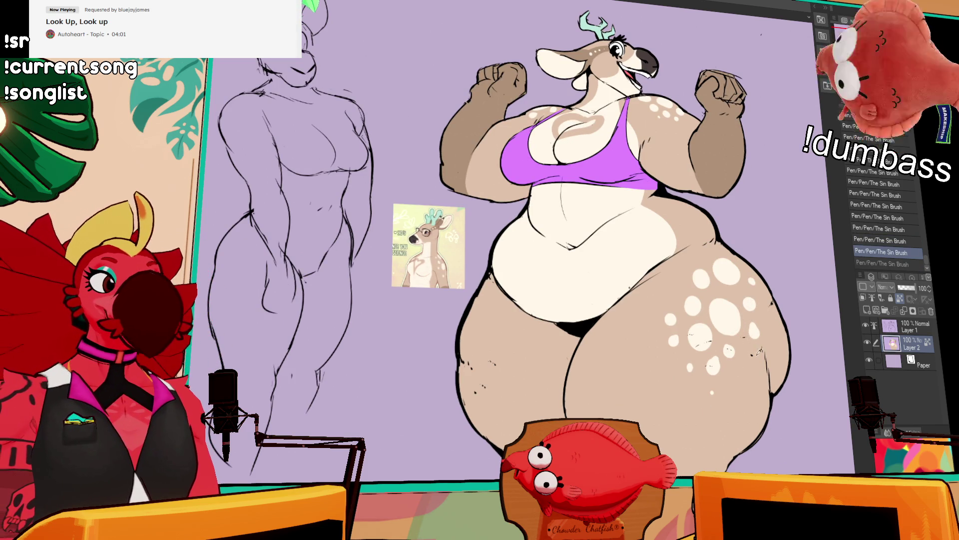
left_click_drag(757, 327, 749, 304)
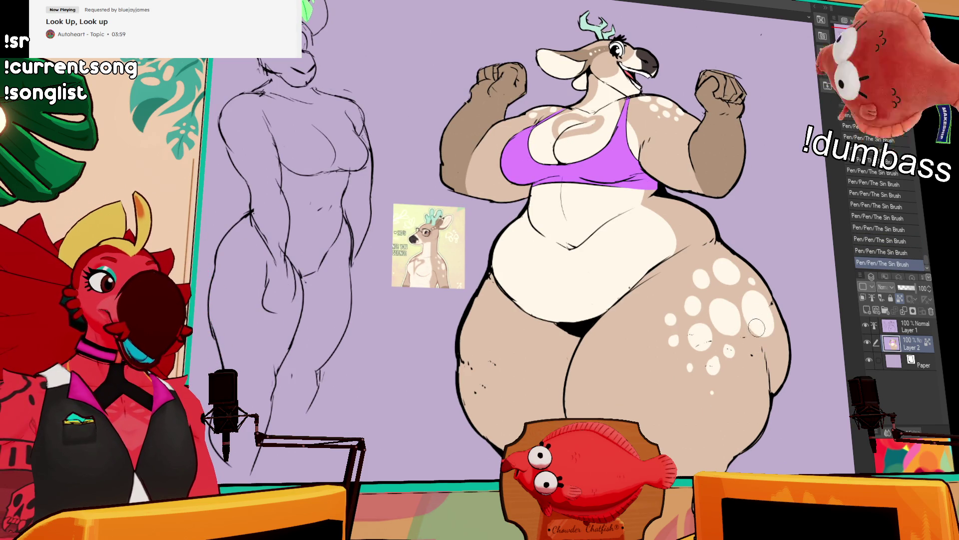
left_click_drag(752, 345, 749, 367)
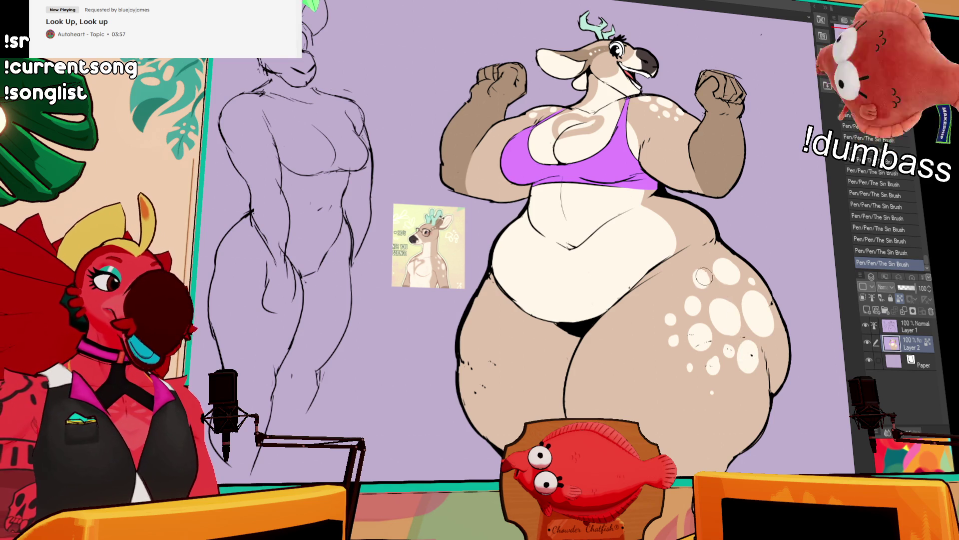
key("ctrl+z")
key("ctrl+y")
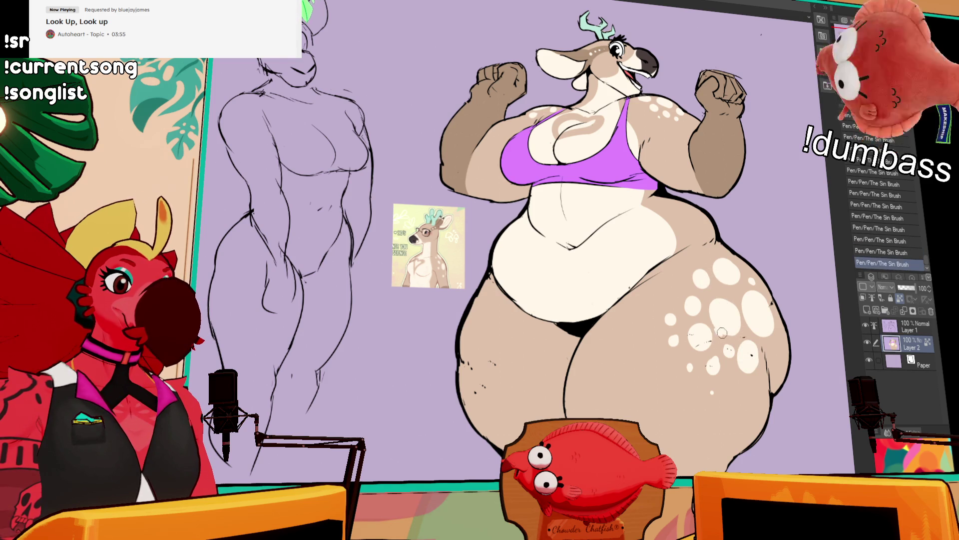
key("ctrl+z")
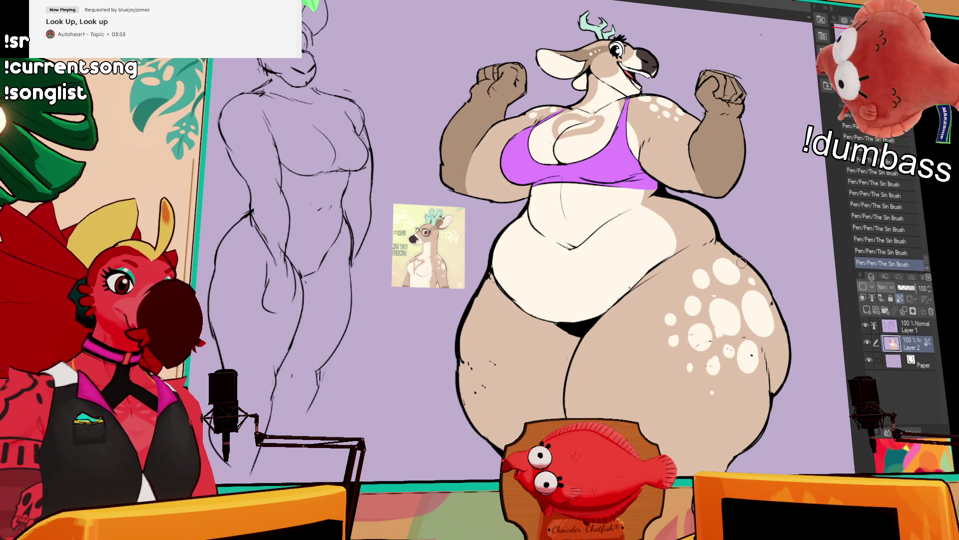
key("ctrl+y")
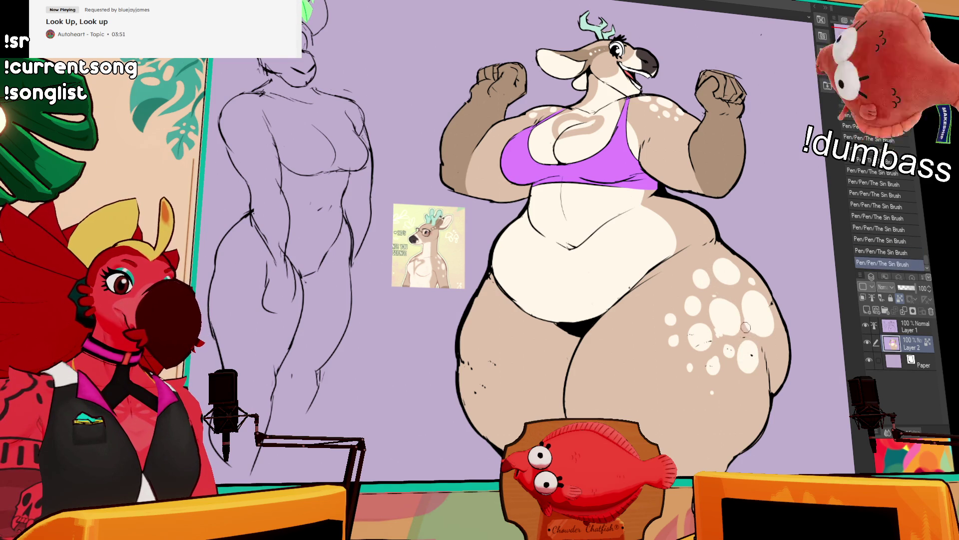
- Add small cream spots on the upper hip and reframe the view on the deer
left_click_drag(779, 321, 788, 284)
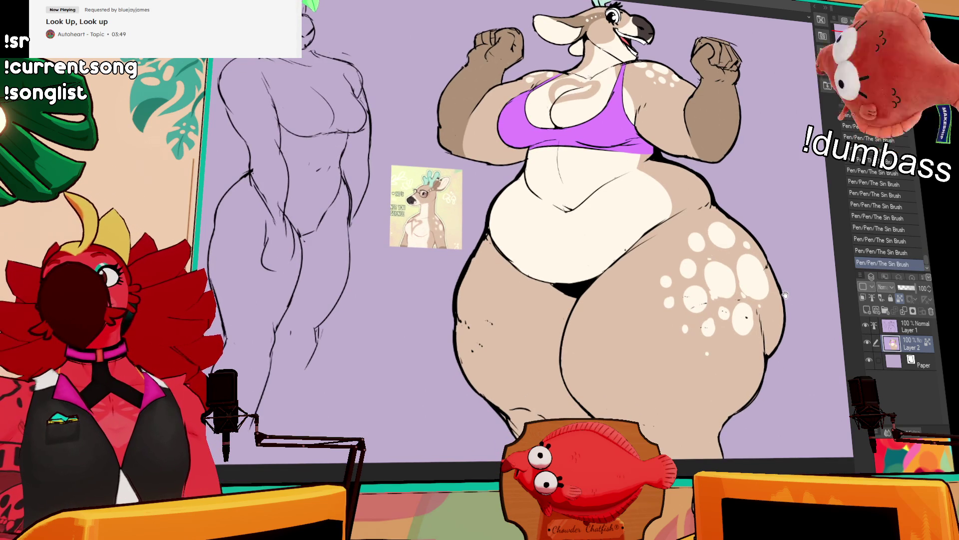
left_click_drag(785, 321, 768, 290)
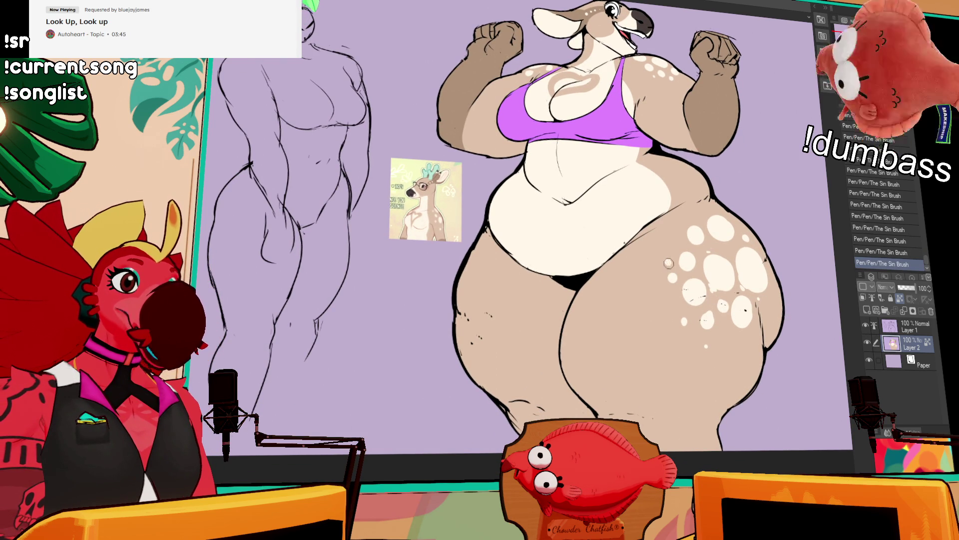
left_click(668, 262)
left_click(662, 275)
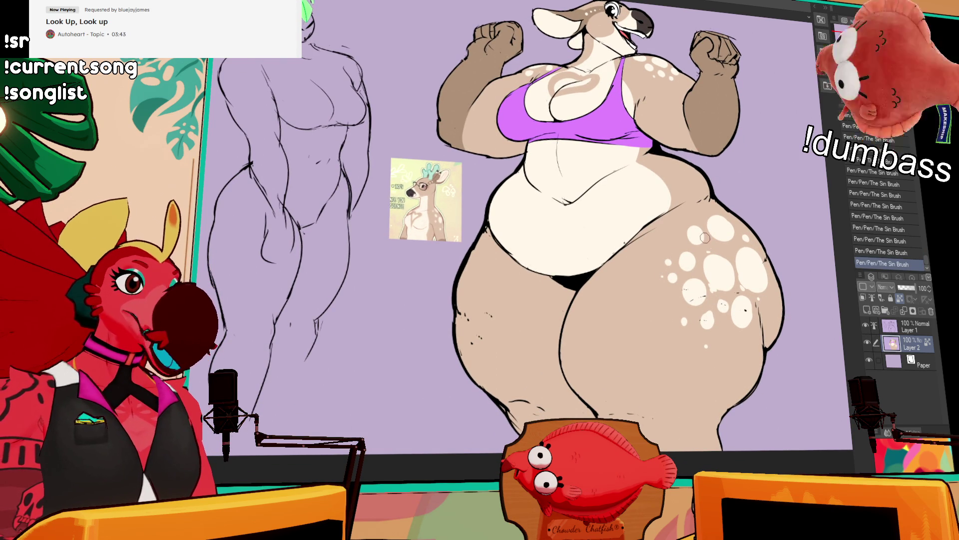
left_click_drag(647, 230, 661, 317)
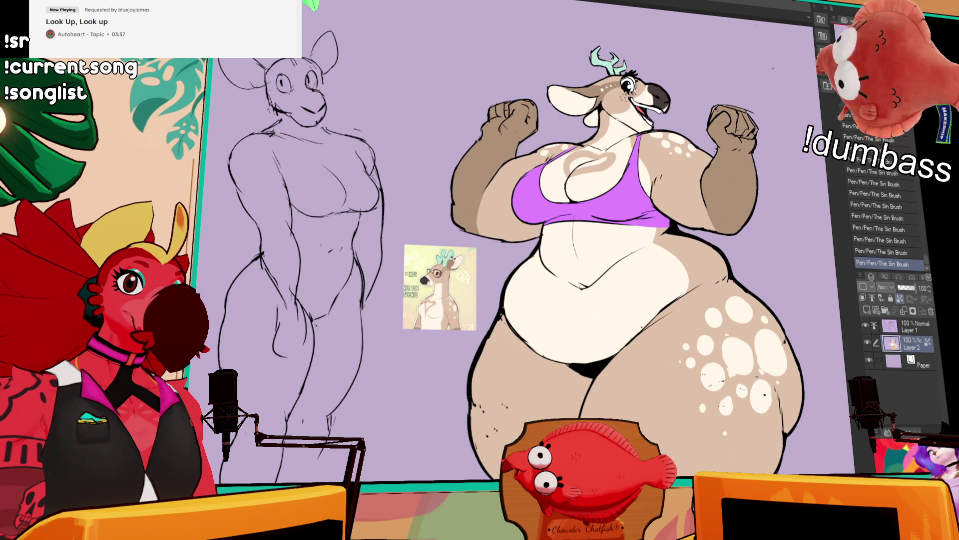
left_click_drag(751, 158, 772, 68)
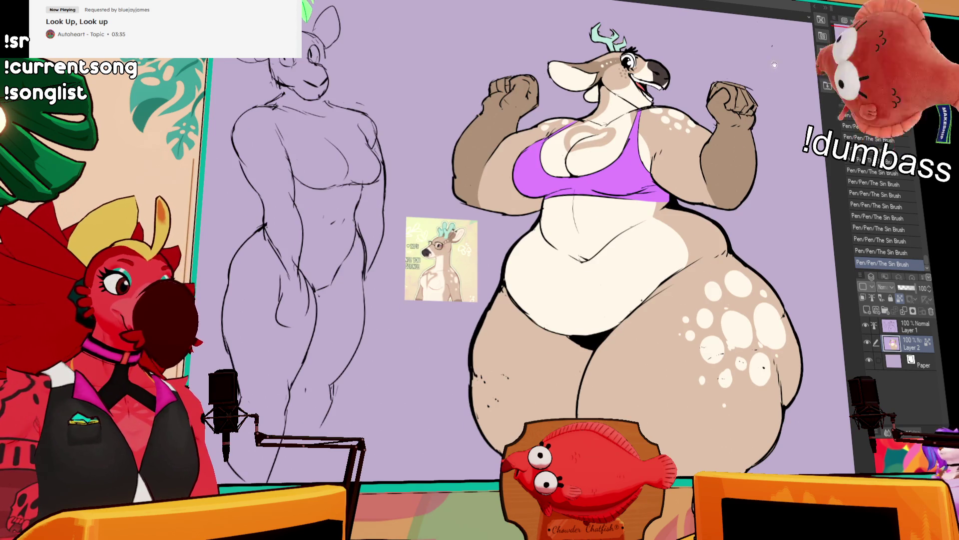
left_click_drag(787, 137, 724, 157)
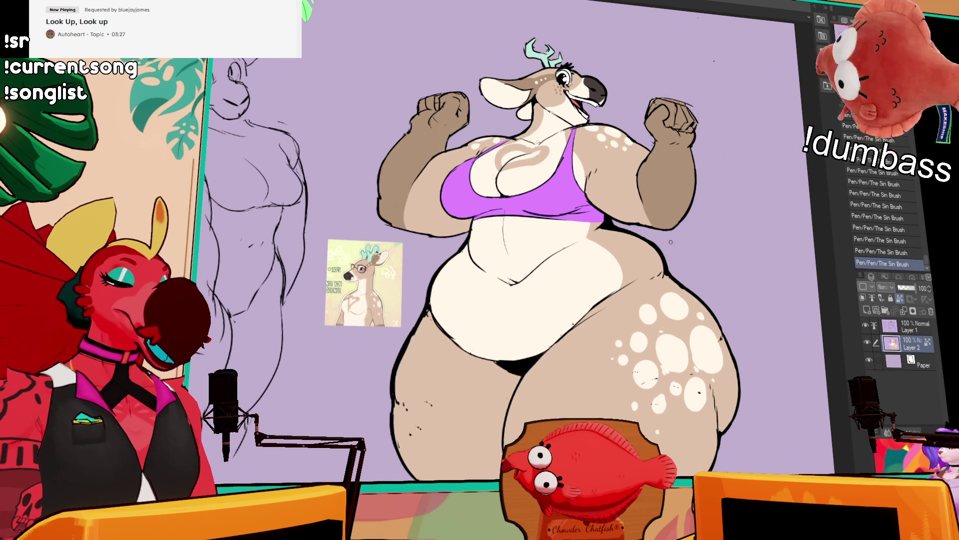
scroll(641, 259, "down", 5)
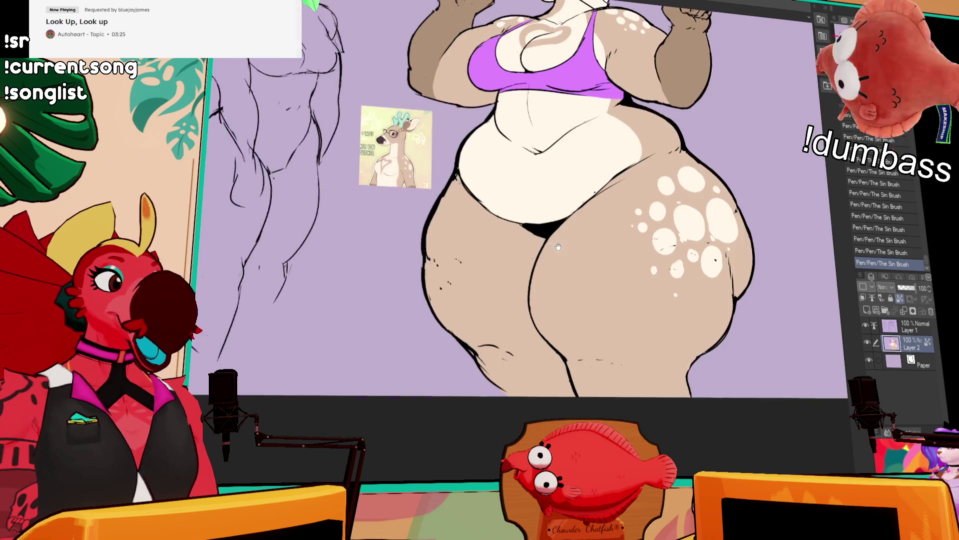
key("ctrl+z")
key("ctrl+y")
key("ctrl+z")
key("ctrl+y")
key("ctrl+z")
key("ctrl+y")
key("ctrl+z")
key("ctrl+y")
key("ctrl+z")
key("ctrl+y")
key("ctrl+z")
key("ctrl+z")
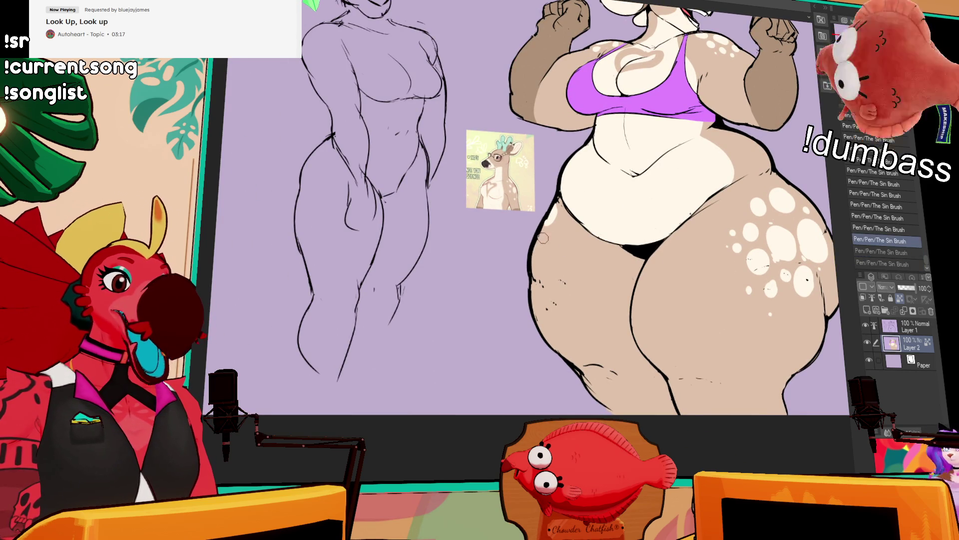
key("ctrl+y")
key("ctrl+y")
key("ctrl+z")
key("ctrl+y")
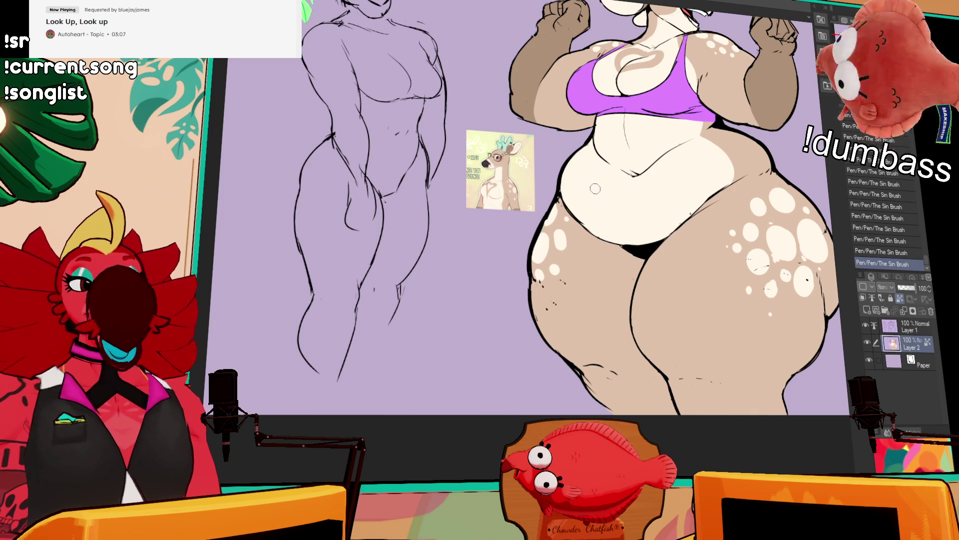
left_click_drag(611, 241, 605, 227)
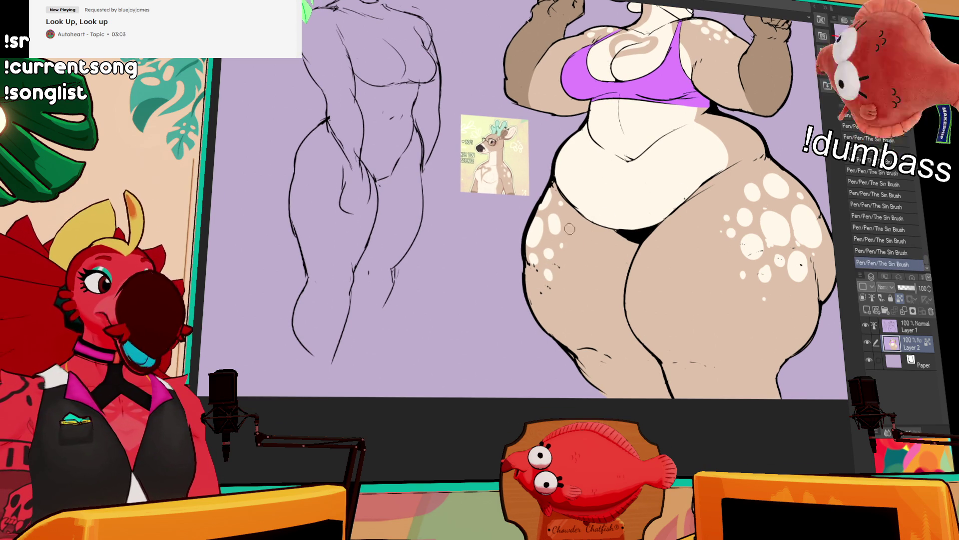
left_click_drag(794, 185, 781, 185)
key("ctrl+z")
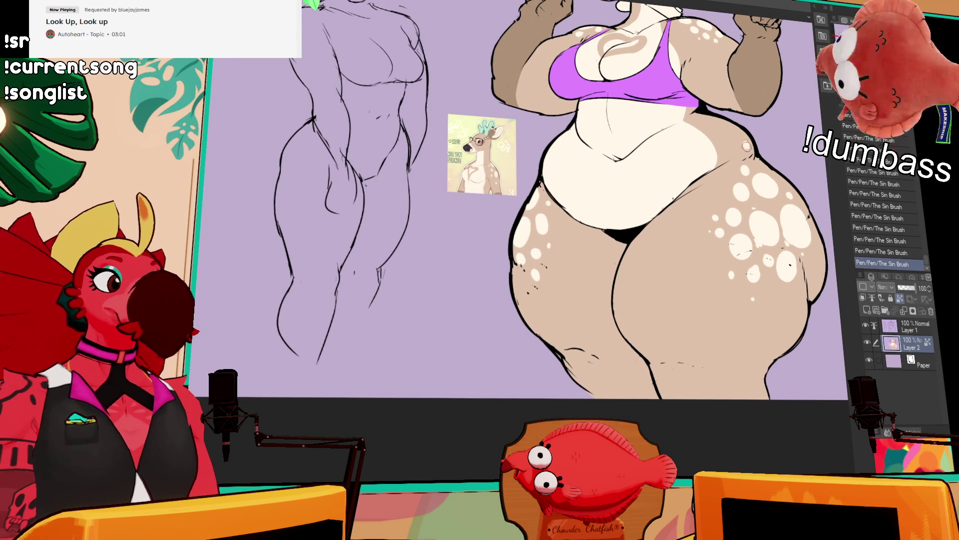
key("ctrl+y")
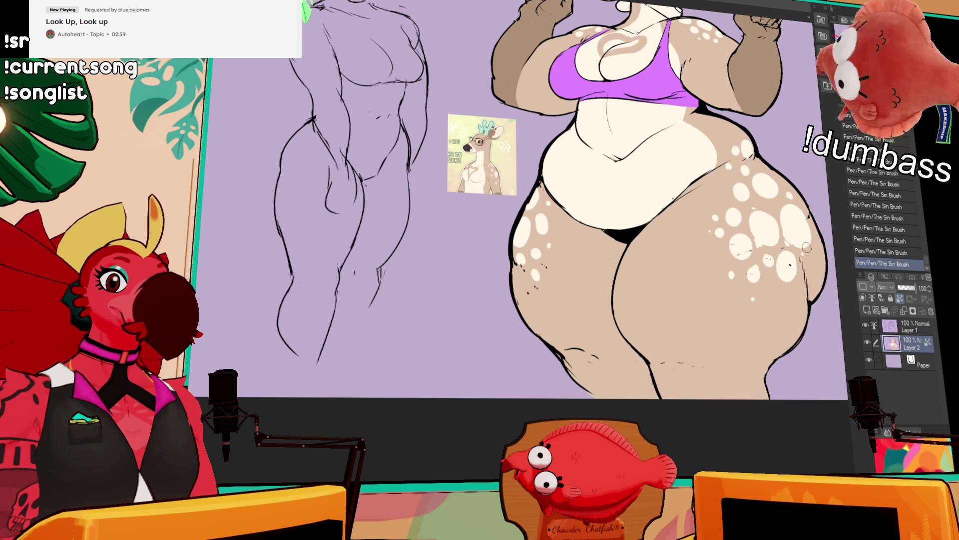
left_click_drag(801, 157, 740, 171)
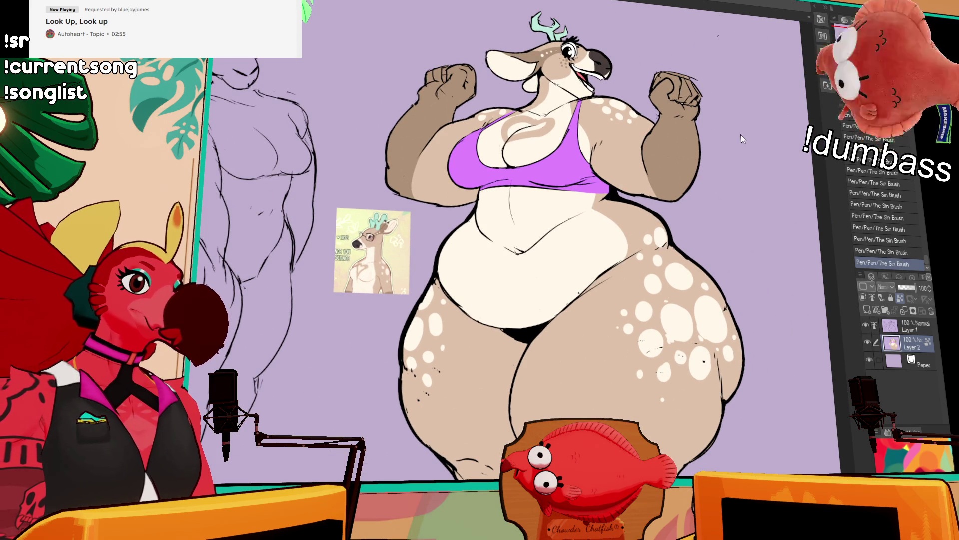
- Paint mint nails on the deer's fist and lasso a loose selection around the figure
left_click_drag(457, 74, 567, 179)
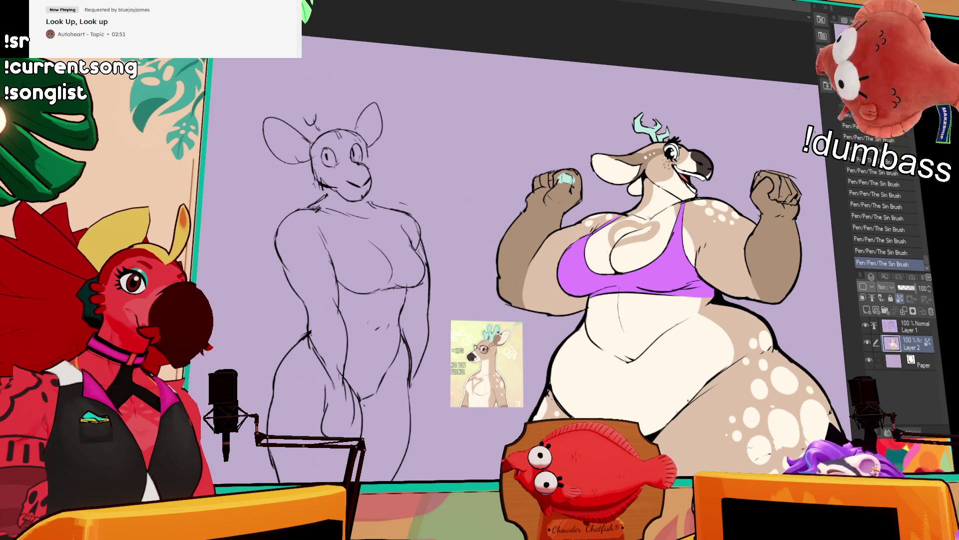
left_click_drag(764, 181, 770, 189)
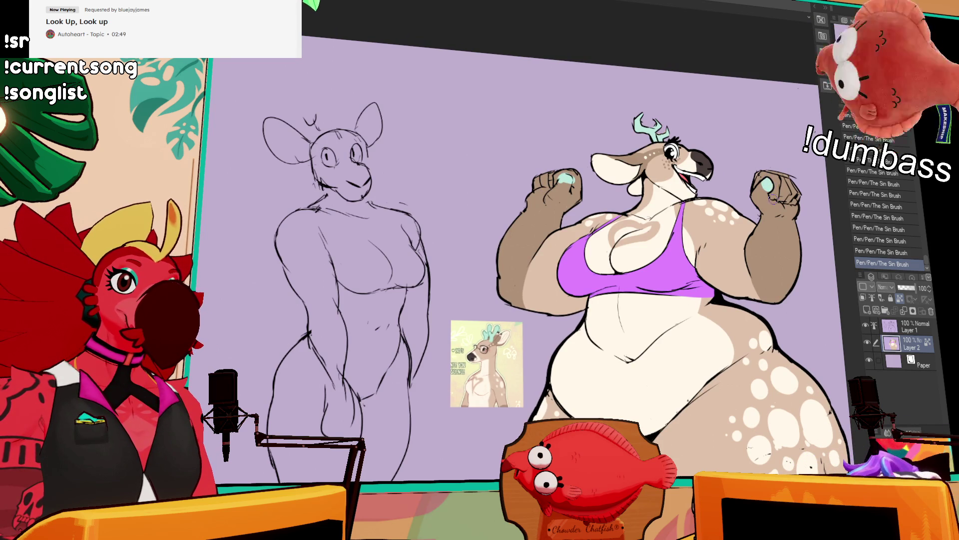
mouse_move(799, 220)
left_mouse_down()
mouse_move(781, 161)
mouse_move(750, 148)
mouse_move(405, 165)
mouse_move(472, 242)
mouse_move(480, 308)
mouse_move(435, 479)
mouse_move(799, 299)
mouse_move(779, 165)
left_mouse_up()
left_click_drag(754, 307, 610, 206)
left_click_drag(722, 287, 724, 285)
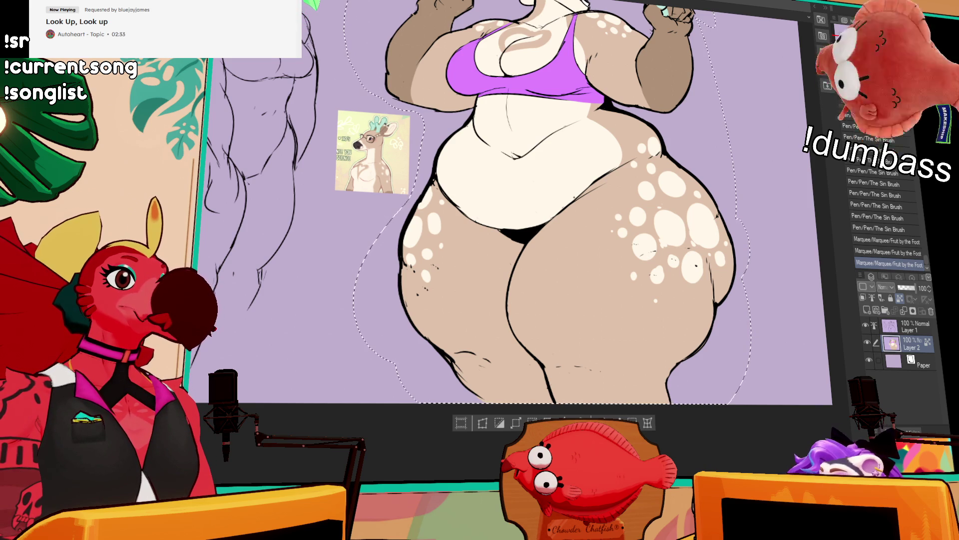
- Add a Brightness/Contrast correction layer and raise brightness and contrast for richer colours
key("ctrl+shift+n")
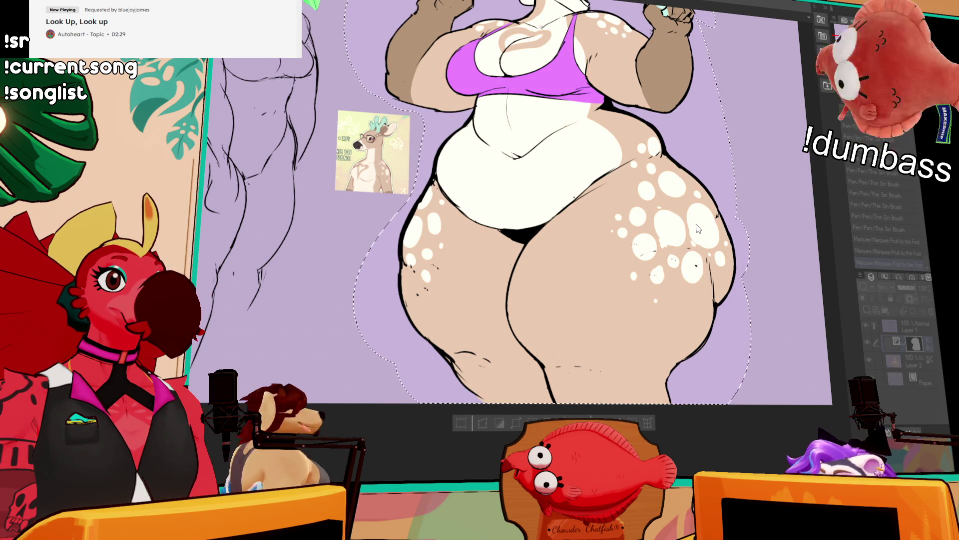
left_click(702, 218)
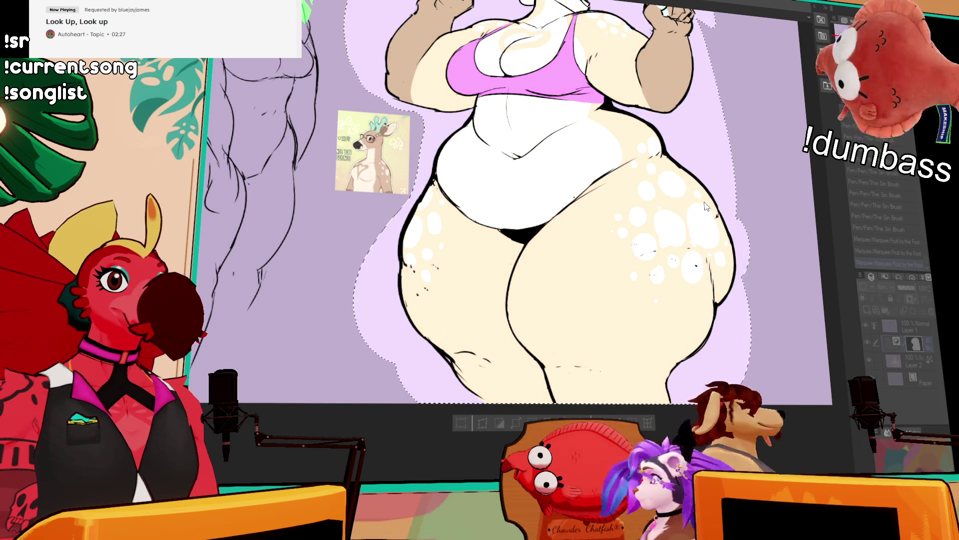
left_click(714, 231)
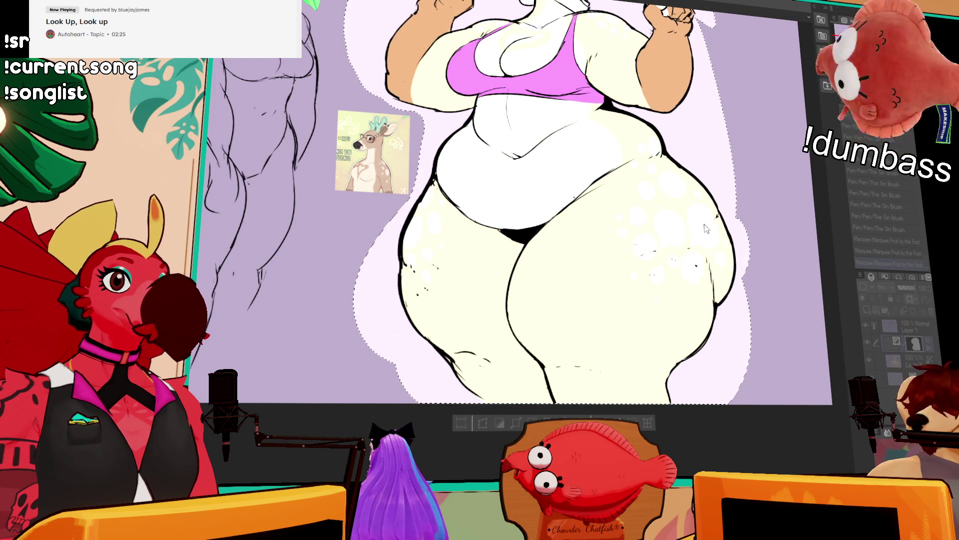
key("ctrl+z")
key("ctrl+z")
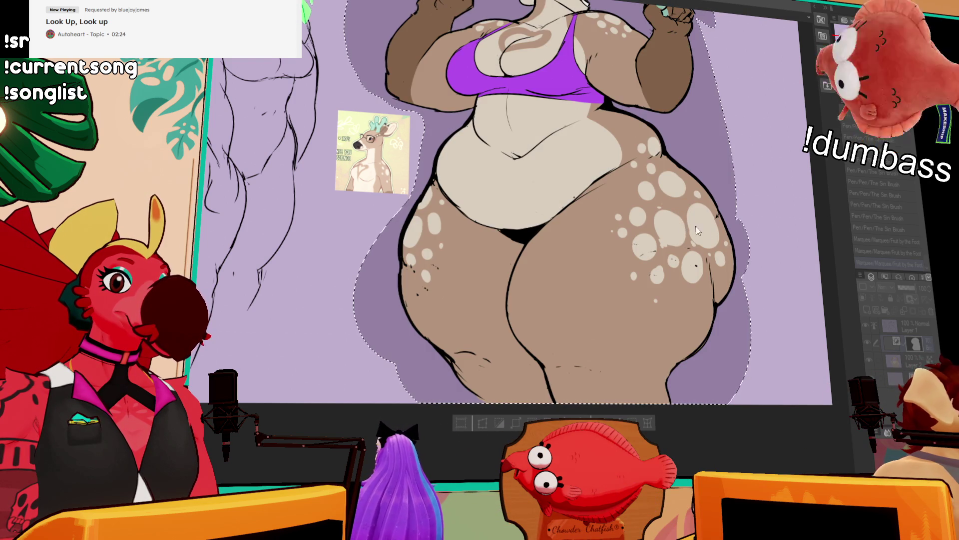
left_click(693, 230)
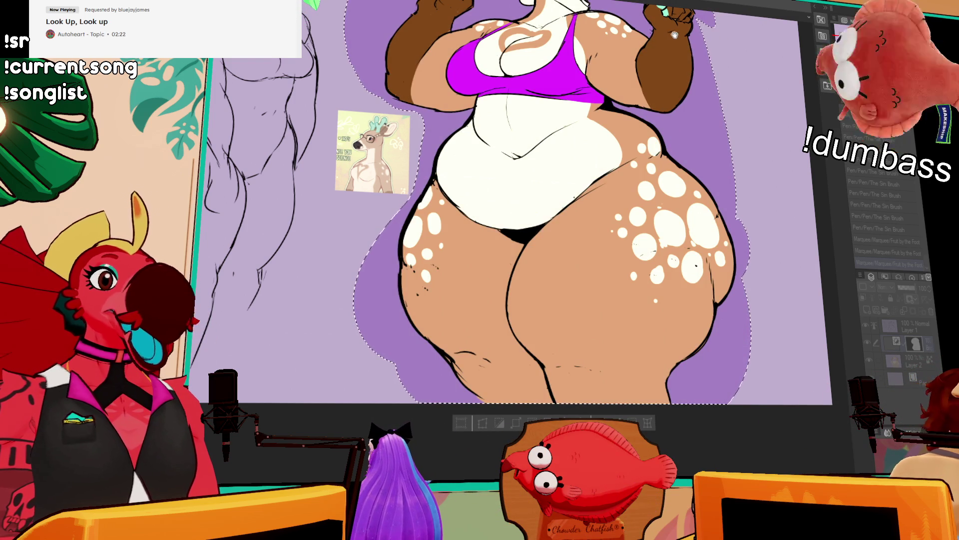
left_click_drag(667, 34, 655, 109)
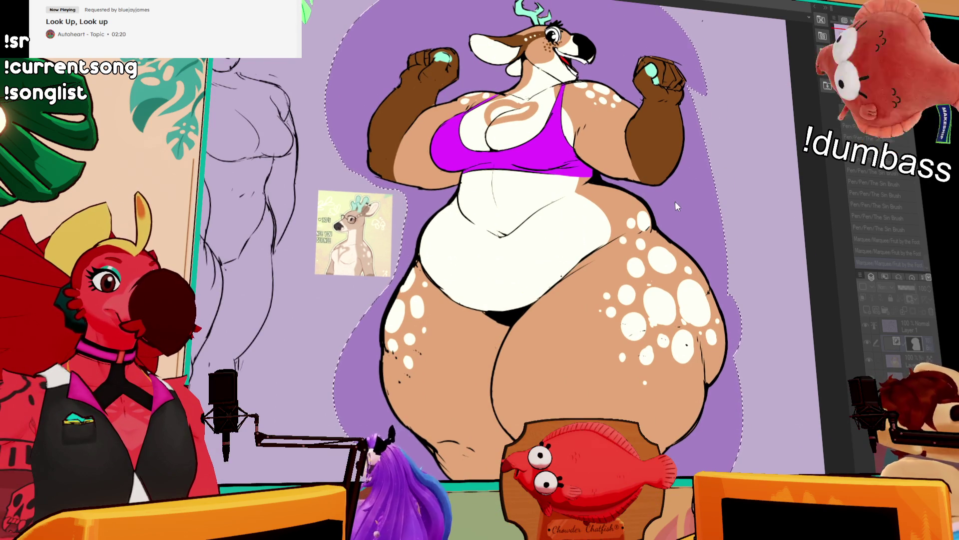
key("ctrl+z")
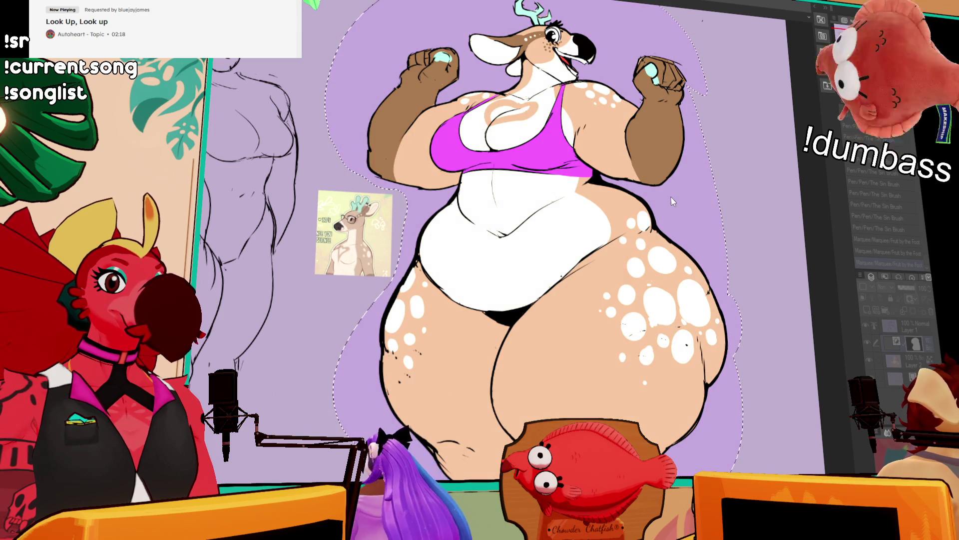
- Compare the figure with and without the adjustment, then merge it into Layer 2
key("ctrl+z")
key("ctrl+y")
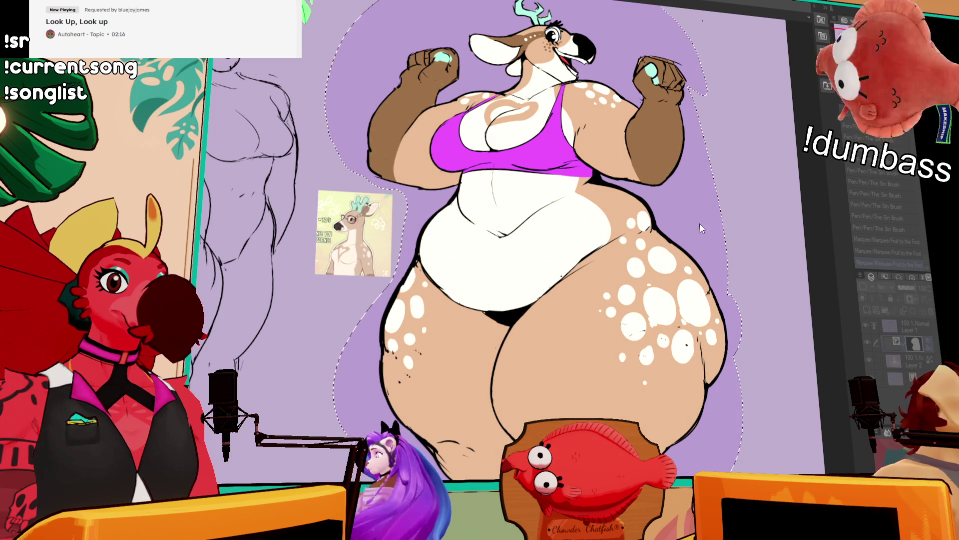
key("ctrl+z")
key("ctrl+y")
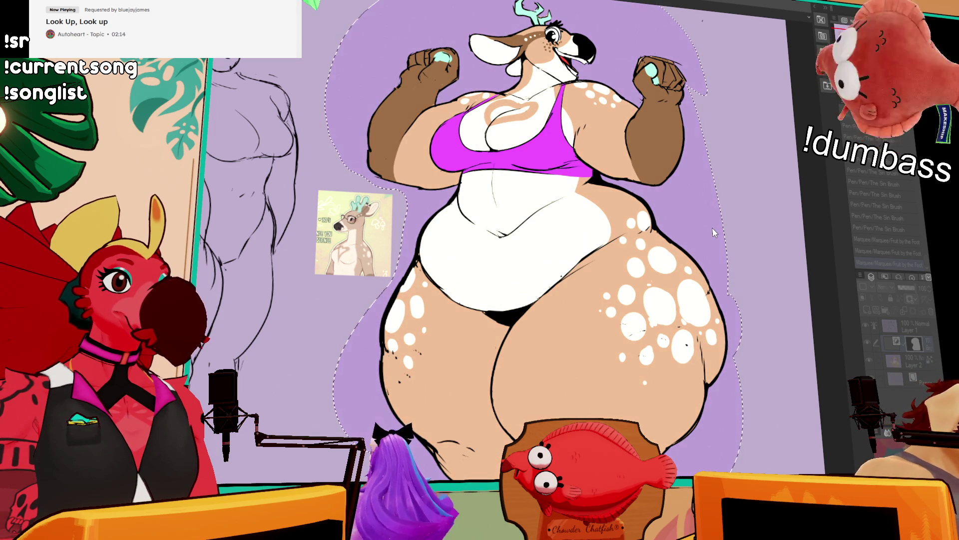
key("ctrl+z")
key("ctrl+y")
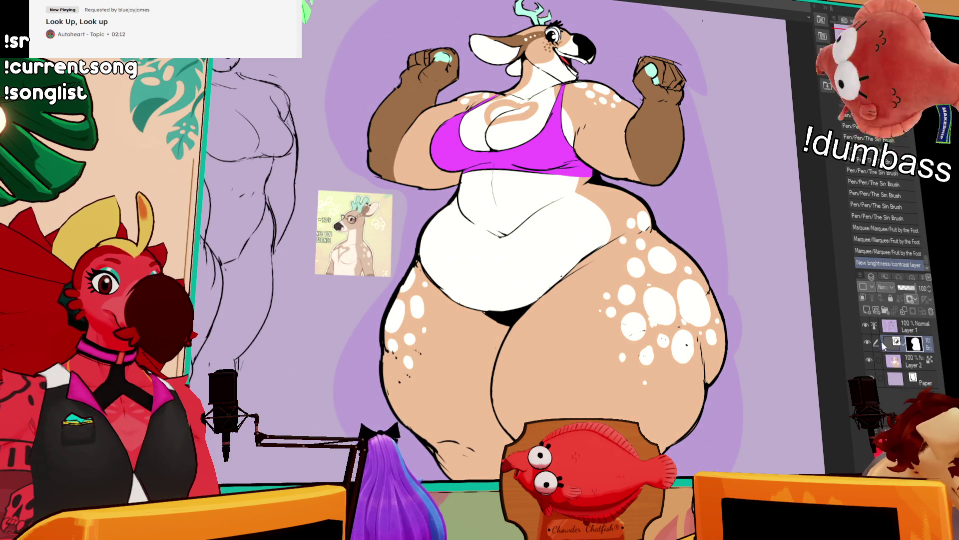
left_click(869, 341)
left_click(869, 341)
left_click(868, 341)
left_click(868, 340)
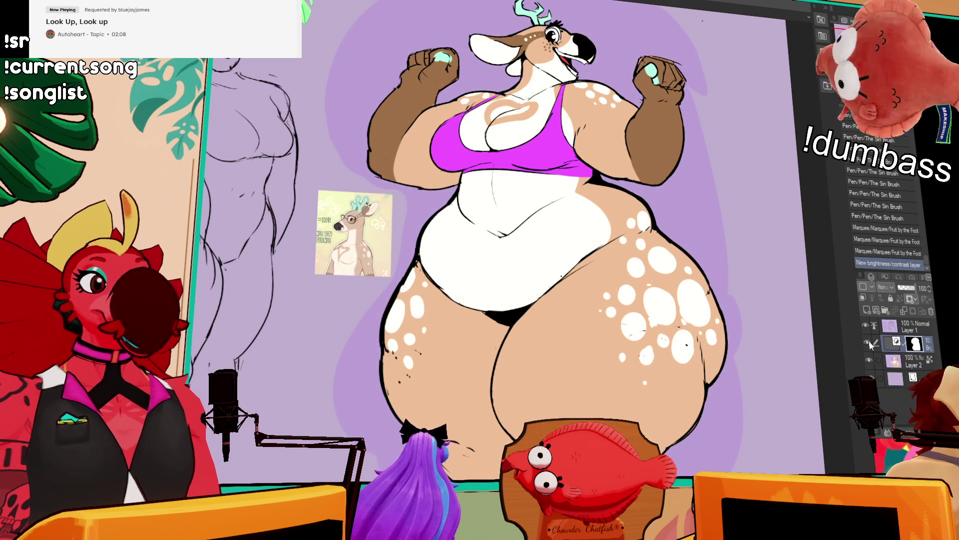
key("ctrl+e")
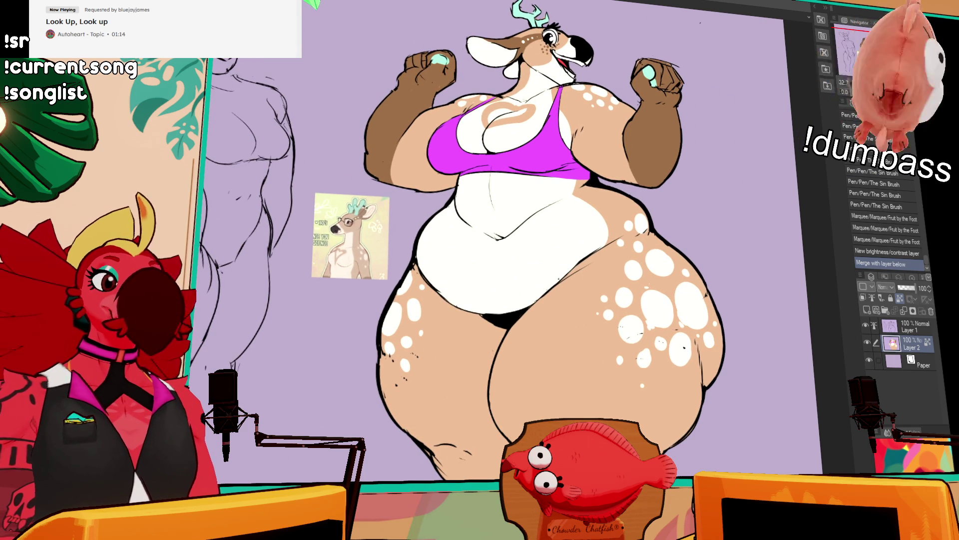
- Lasso and delete the reference picture beside the deer, deselect, and switch to the Paper layer
mouse_move(337, 176)
left_mouse_down()
mouse_move(299, 213)
mouse_move(388, 295)
mouse_move(402, 200)
mouse_move(394, 182)
left_mouse_up()
key("Delete")
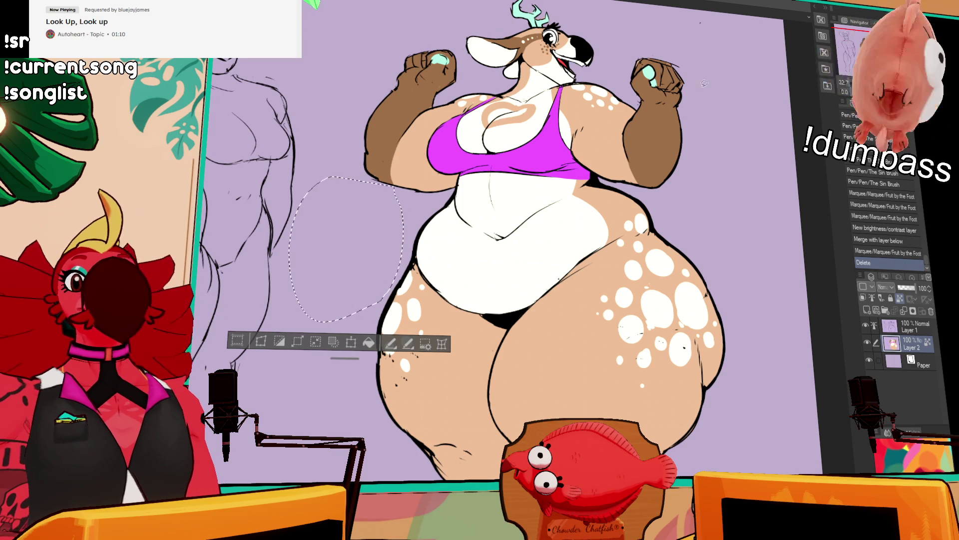
key("ctrl+d")
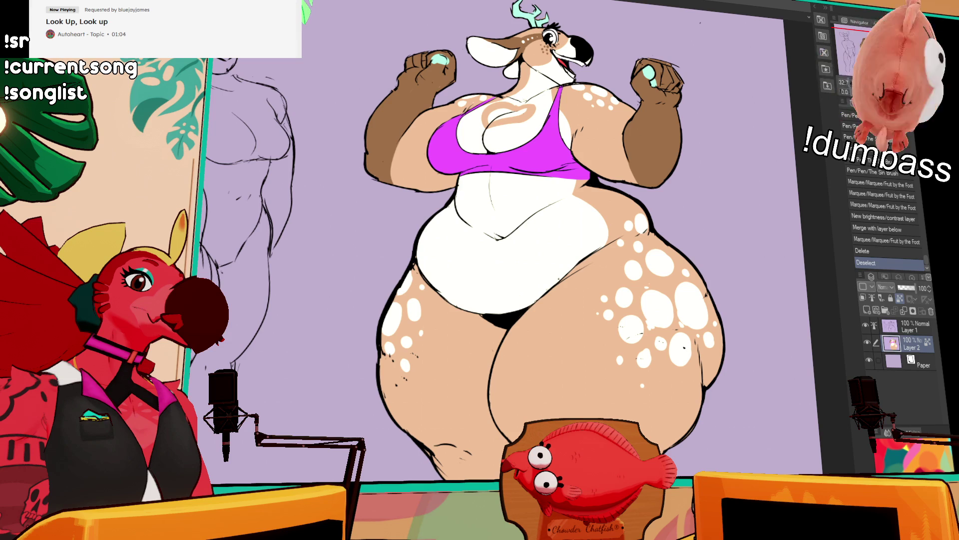
left_click(909, 356)
key("ctrl+minus")
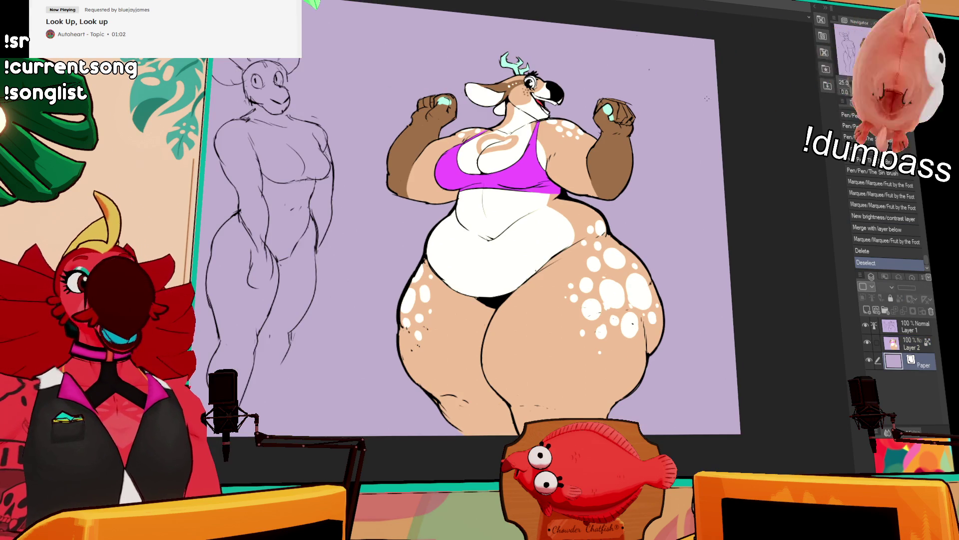
- Fill a new background layer behind the deer with light cyan, then deselect
mouse_move(373, 10)
left_mouse_down()
mouse_move(426, 165)
mouse_move(599, 419)
mouse_move(682, 433)
left_mouse_up()
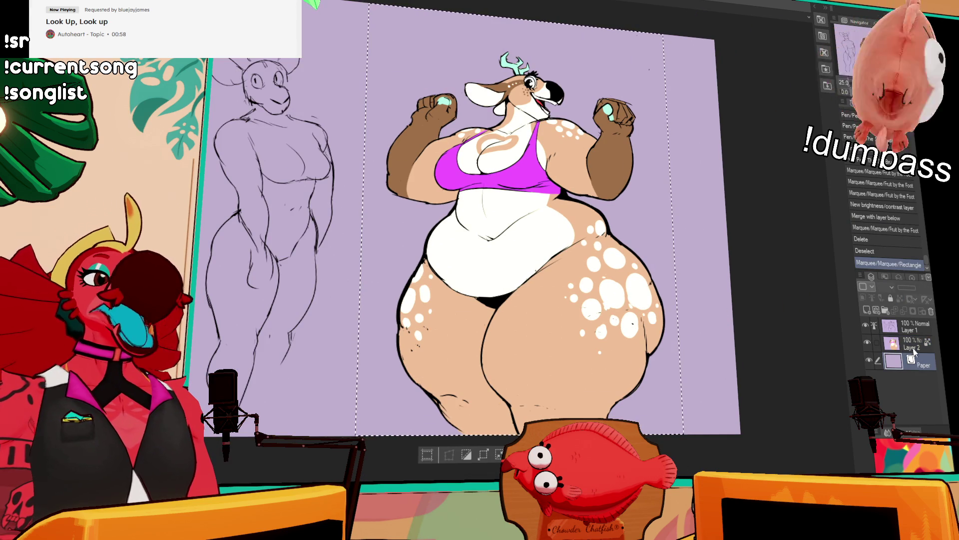
left_click(875, 310)
left_click_drag(761, 316, 736, 342)
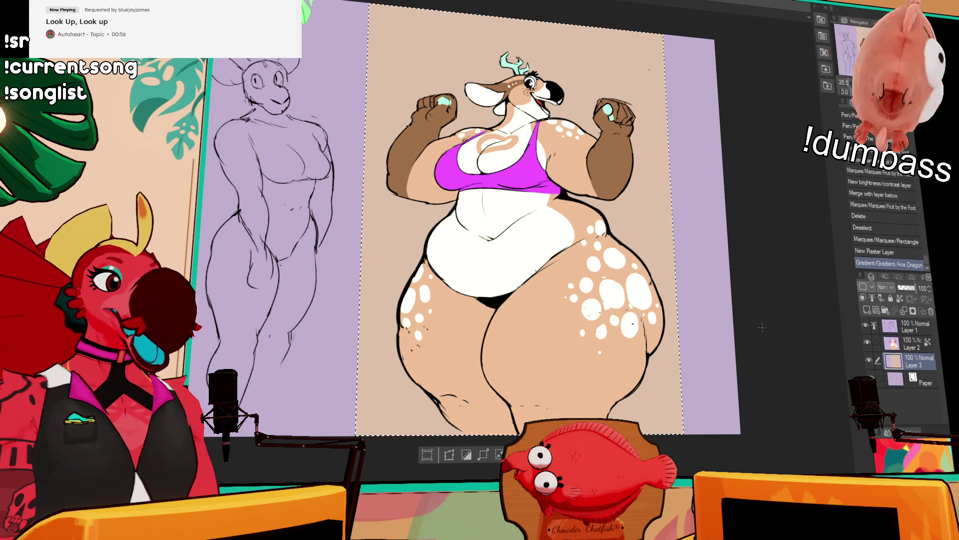
key("ctrl+z")
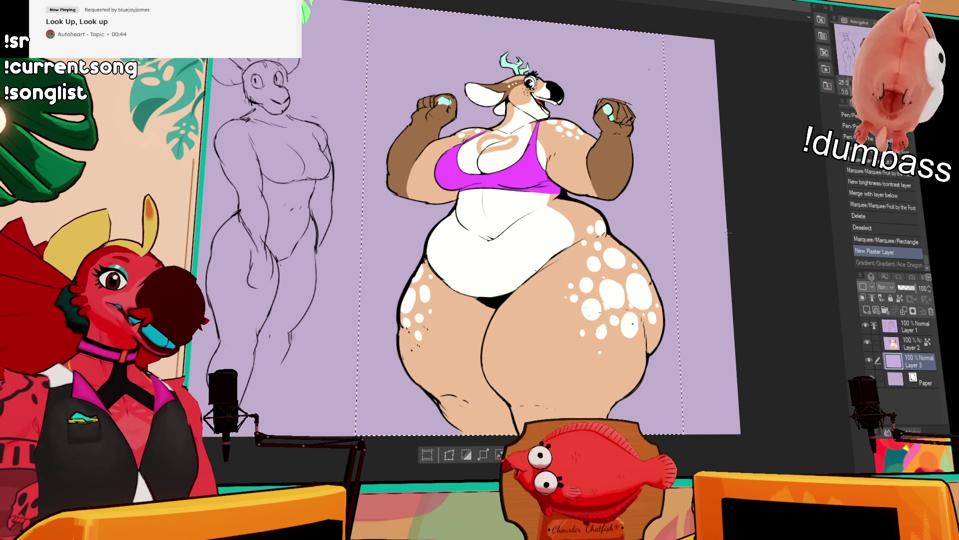
left_click_drag(700, 236, 728, 237)
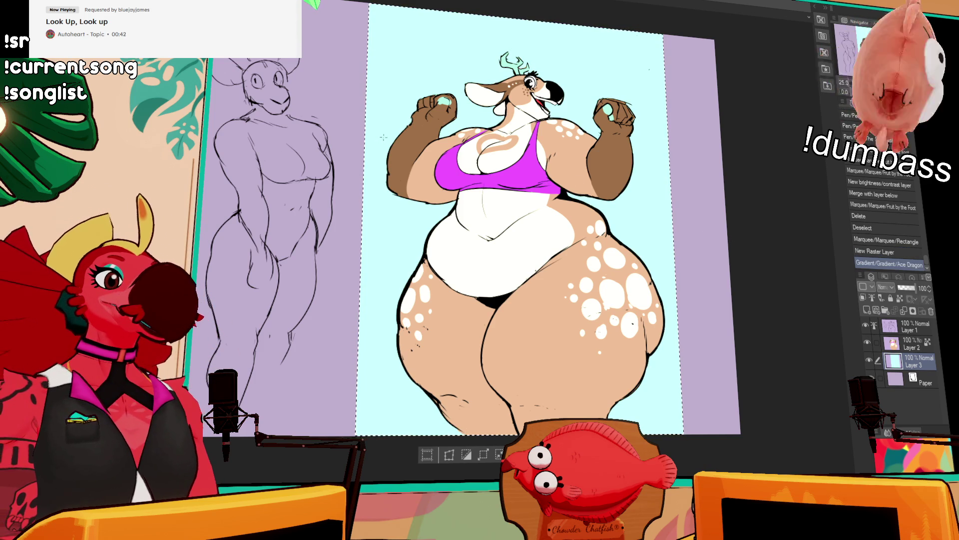
key("ctrl+d")
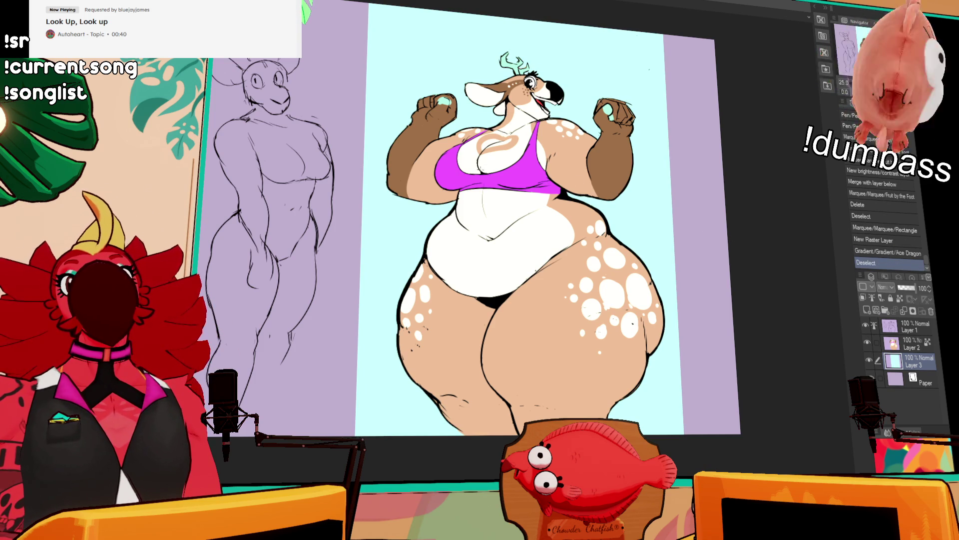
left_click_drag(659, 225, 620, 228)
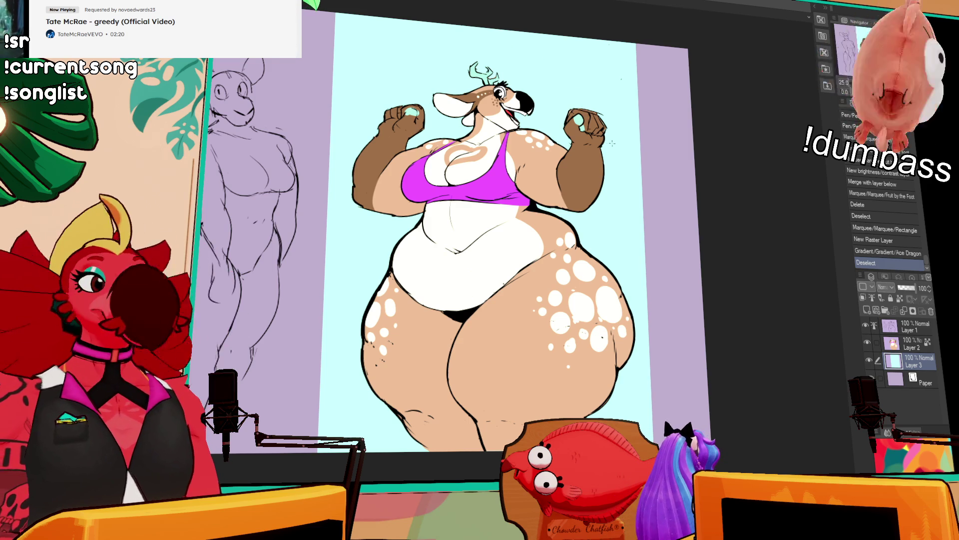
scroll(480, 249, "right", 3)
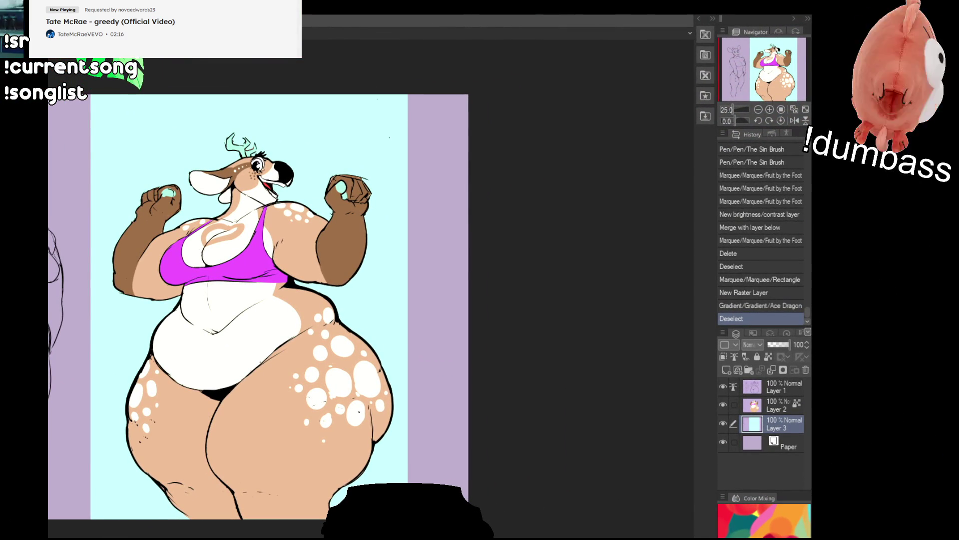
- Revert to the brightness step, set that layer to 51% opacity and merge it down
key("ctrl+a")
key("ctrl+x")
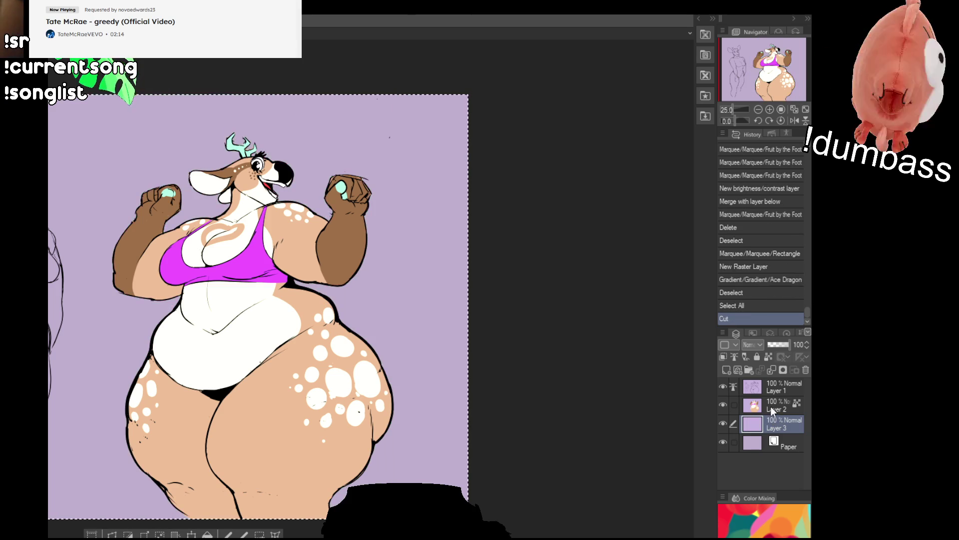
left_click_drag(755, 259, 756, 199)
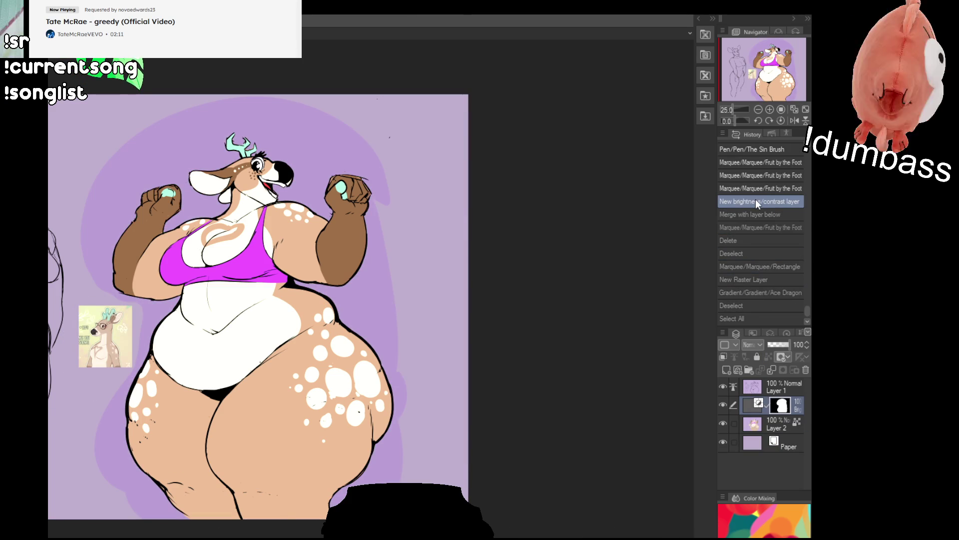
left_click(780, 344)
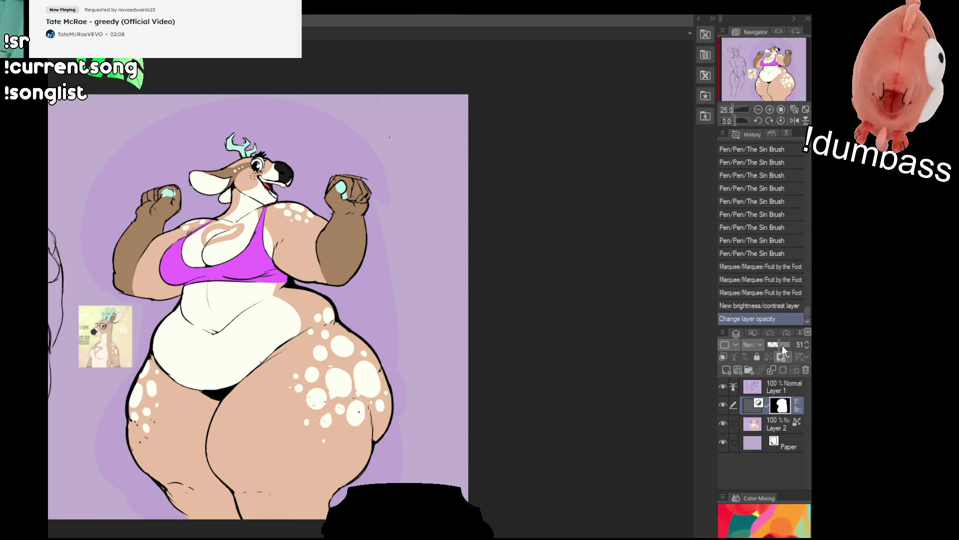
key("ctrl+e")
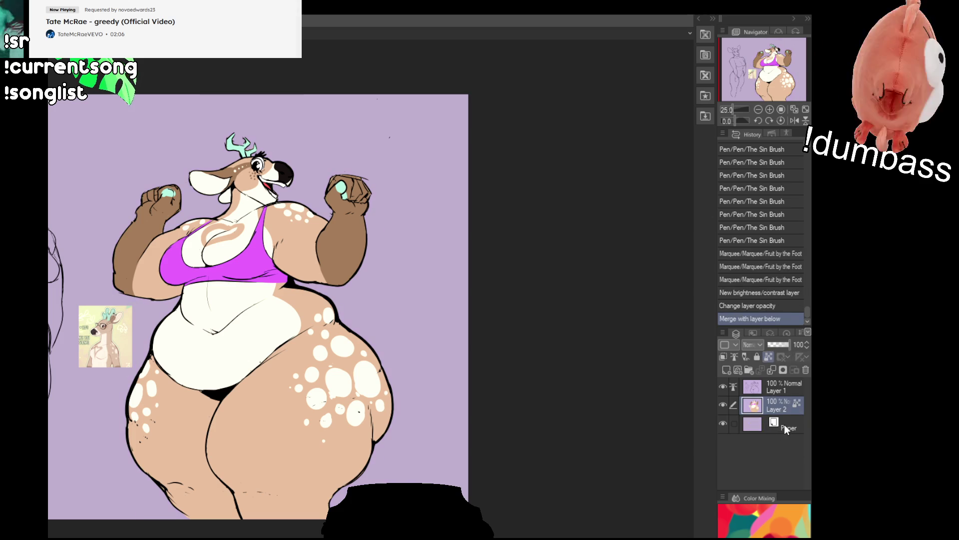
- Paste the cyan background back as a layer and delete the reference thumbnail
left_click(785, 424)
key("ctrl+v")
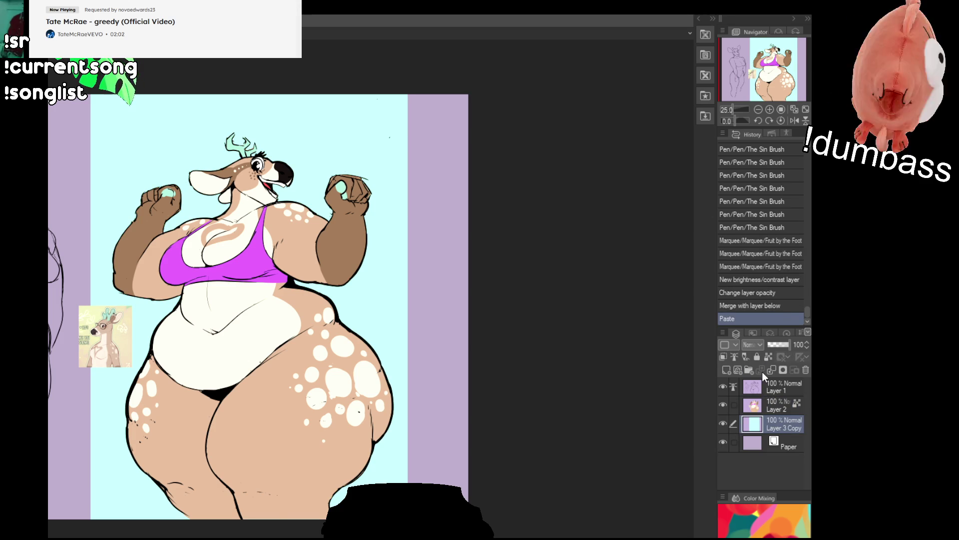
mouse_move(75, 299)
left_mouse_down()
mouse_move(148, 372)
mouse_move(139, 370)
left_mouse_up()
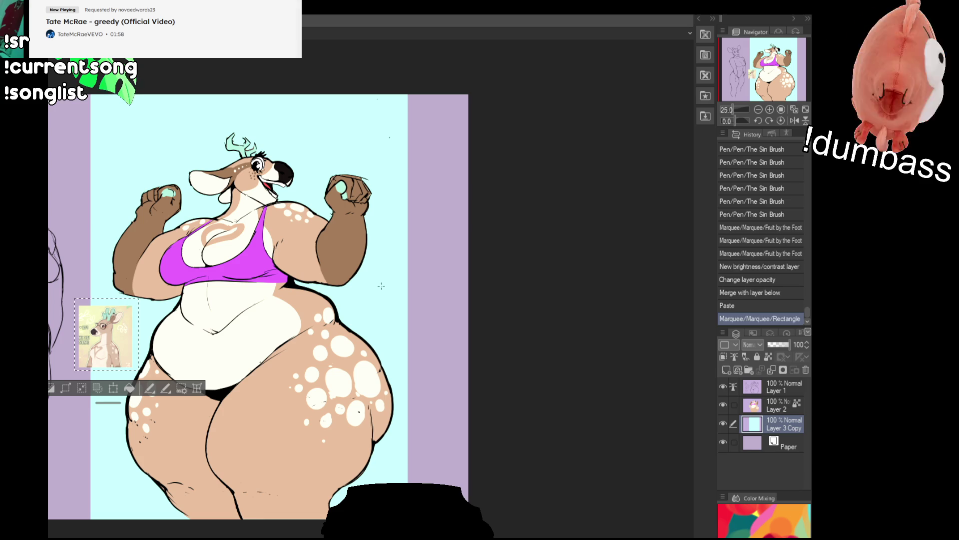
key("Delete")
left_click(779, 405)
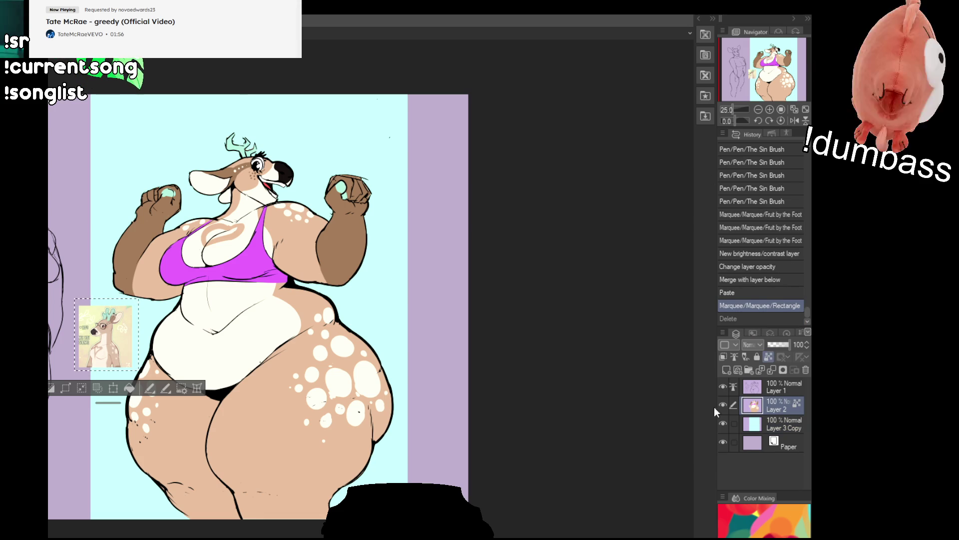
key("Delete")
key("ctrl+d")
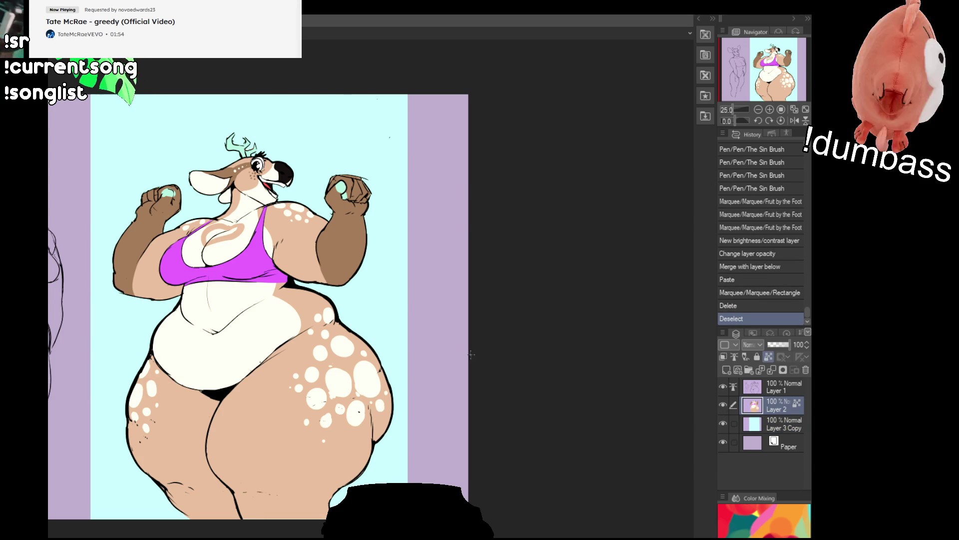
- Erase stray line-art marks near the right fist
left_click_drag(491, 231, 503, 239)
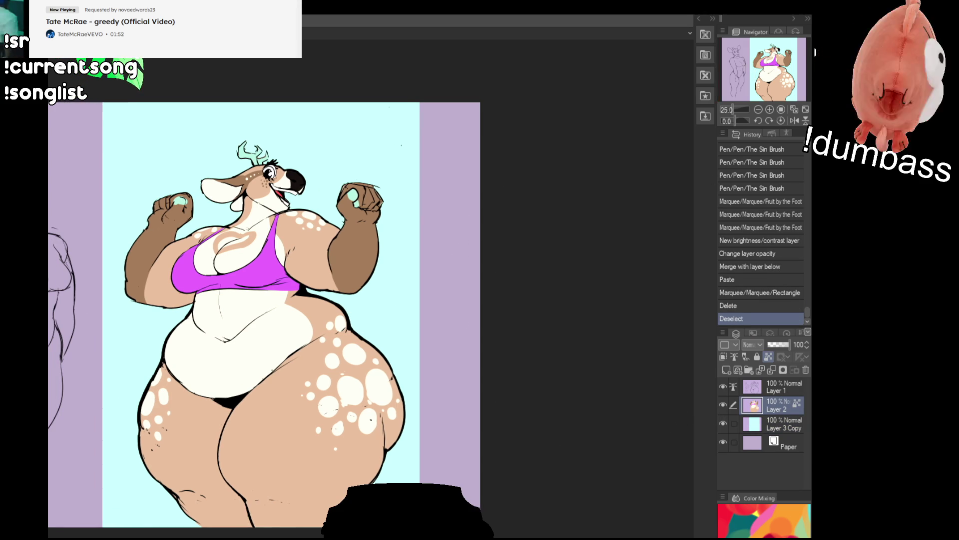
left_click(771, 389)
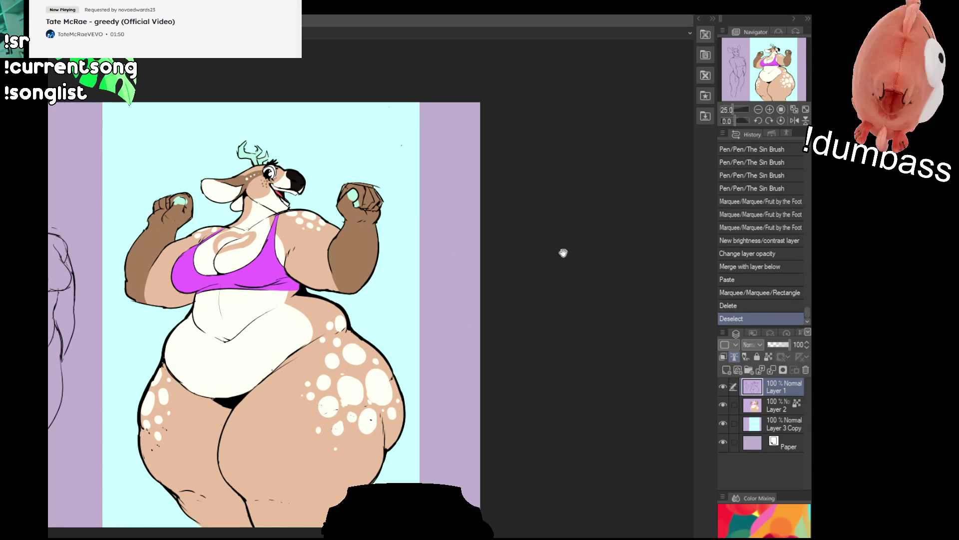
left_click_drag(593, 275, 677, 346)
left_click_drag(456, 255, 465, 258)
left_click_drag(452, 253, 462, 247)
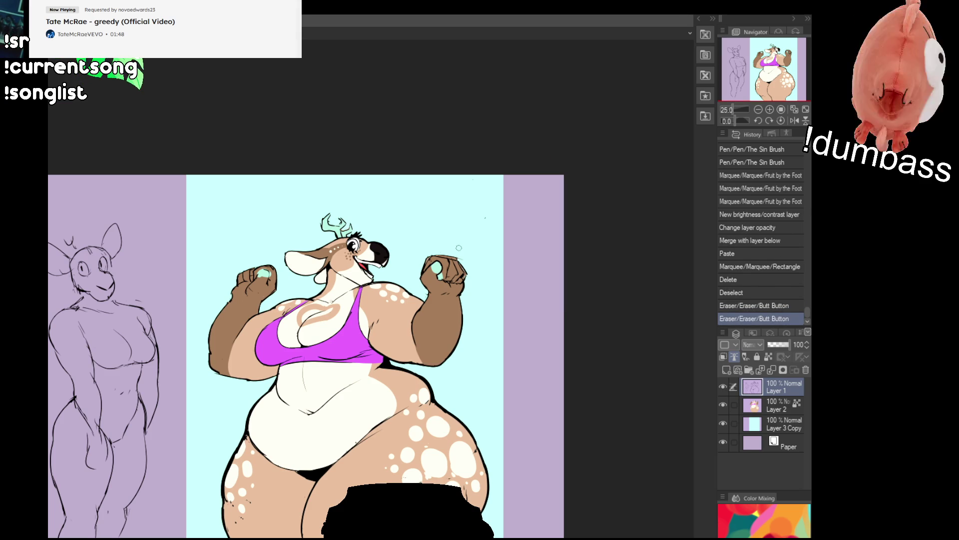
left_click_drag(550, 321, 540, 229)
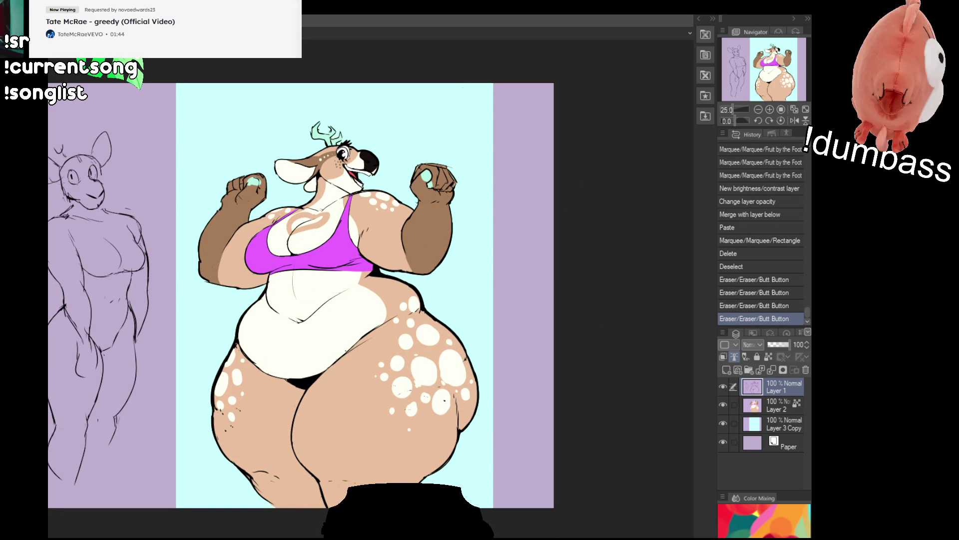
left_click(775, 411)
- Fill the character silhouette with white on a new layer, offset slightly up and right
left_click(754, 406, "ctrl")
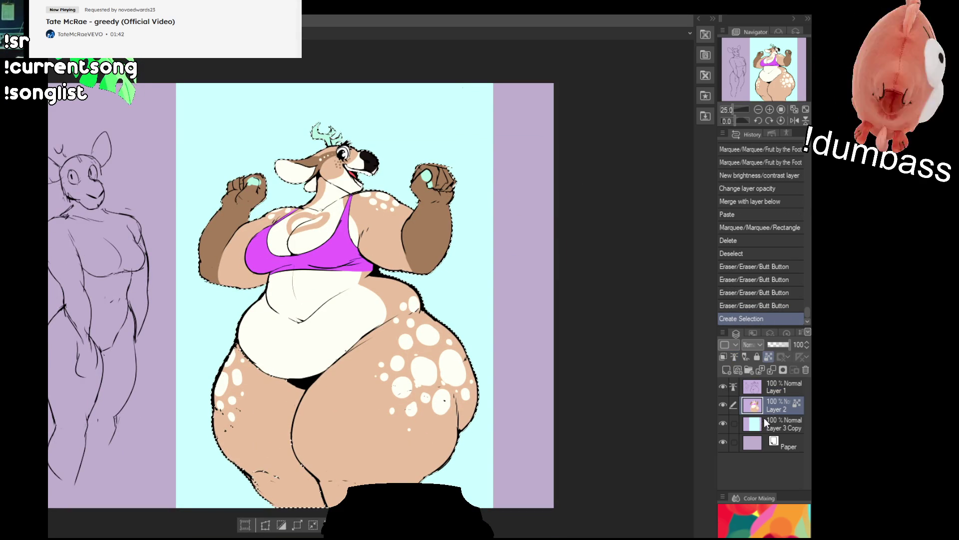
left_click(779, 423)
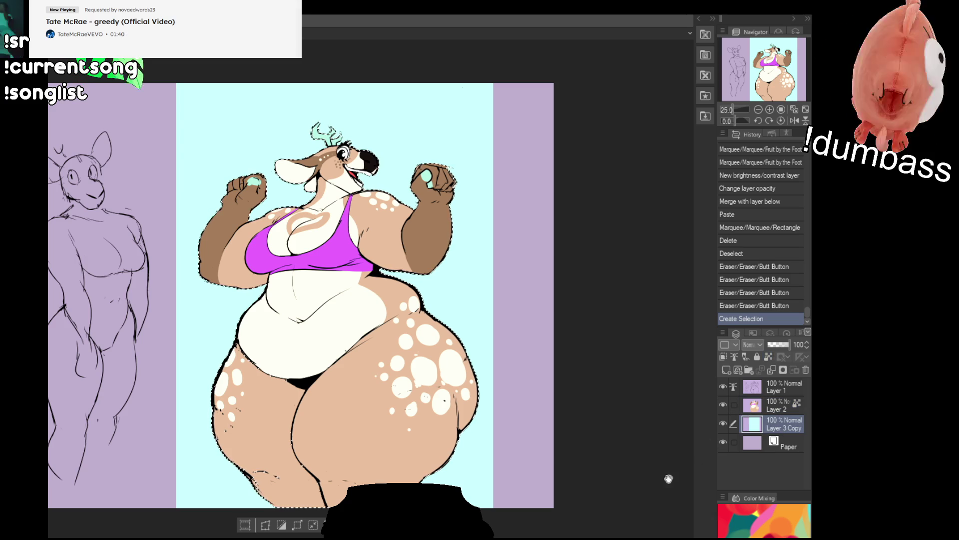
left_click_drag(626, 419, 610, 443)
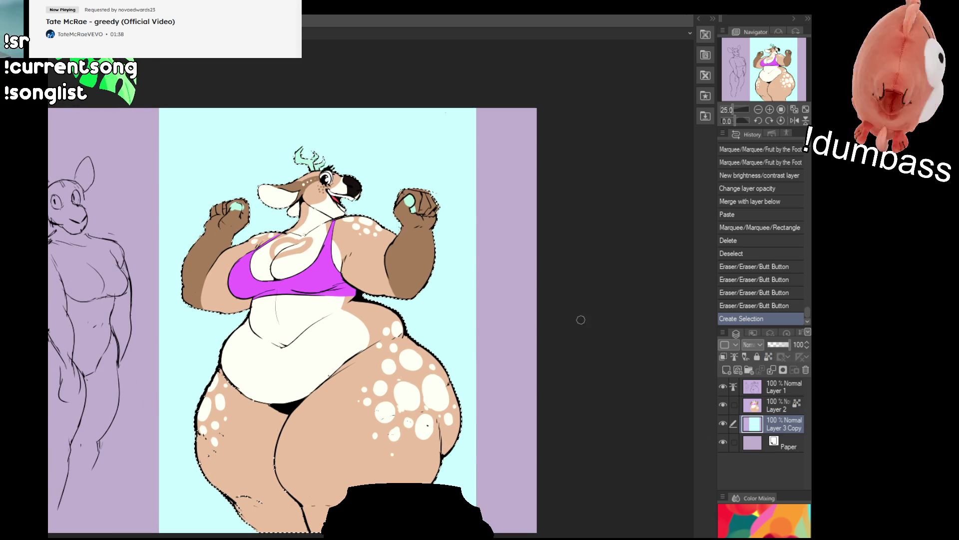
left_click(726, 370)
left_click_drag(571, 415, 558, 432)
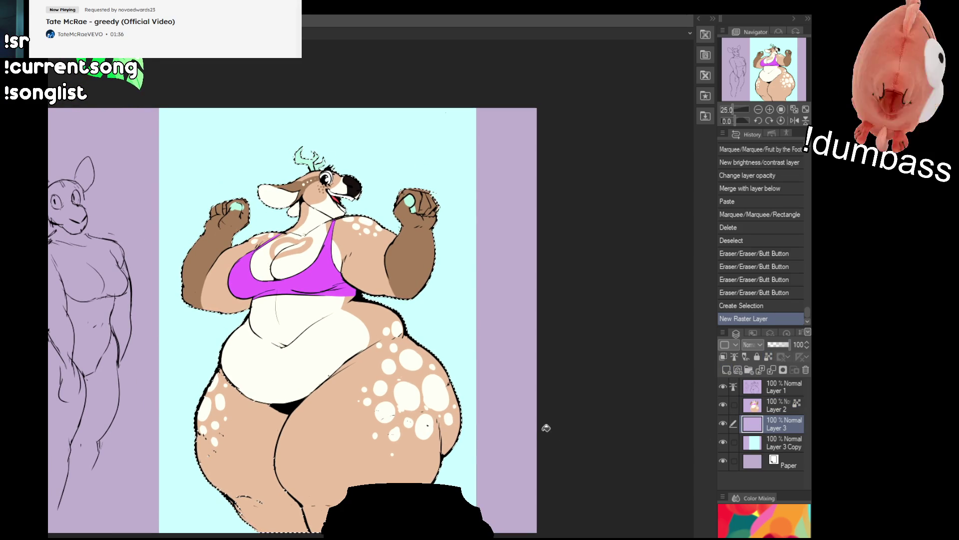
left_click_drag(493, 466, 500, 457)
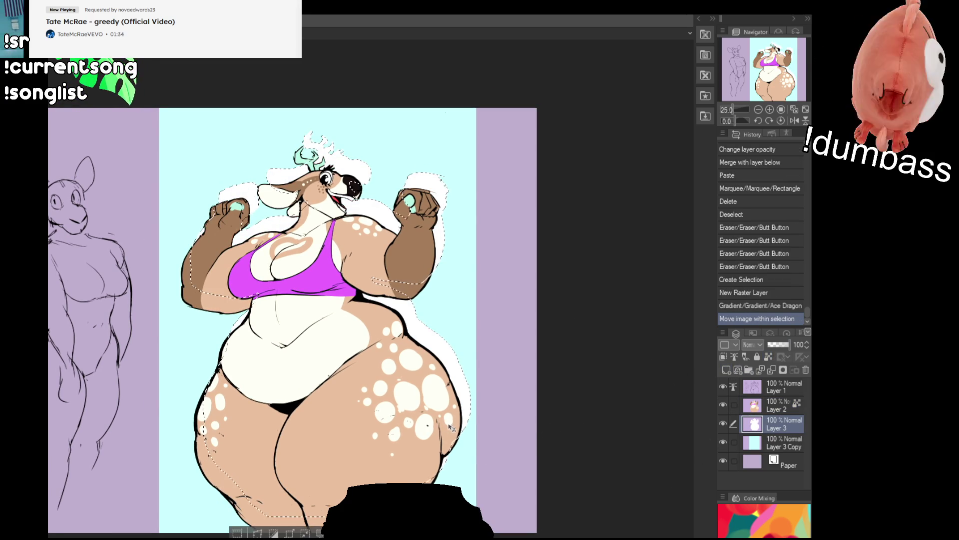
key("ctrl+d")
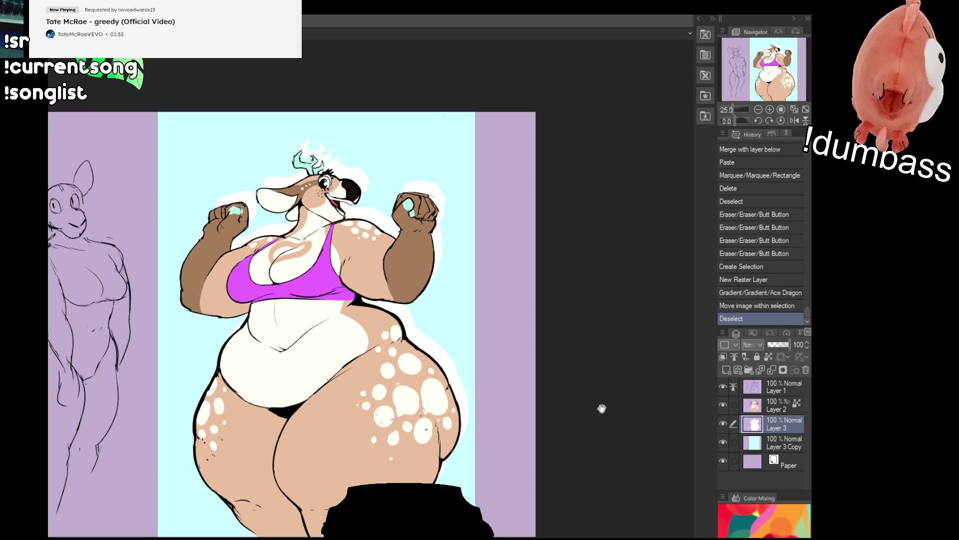
- Lower the white glow layer to 77% opacity, undoing then restoring the last change
left_click(785, 345)
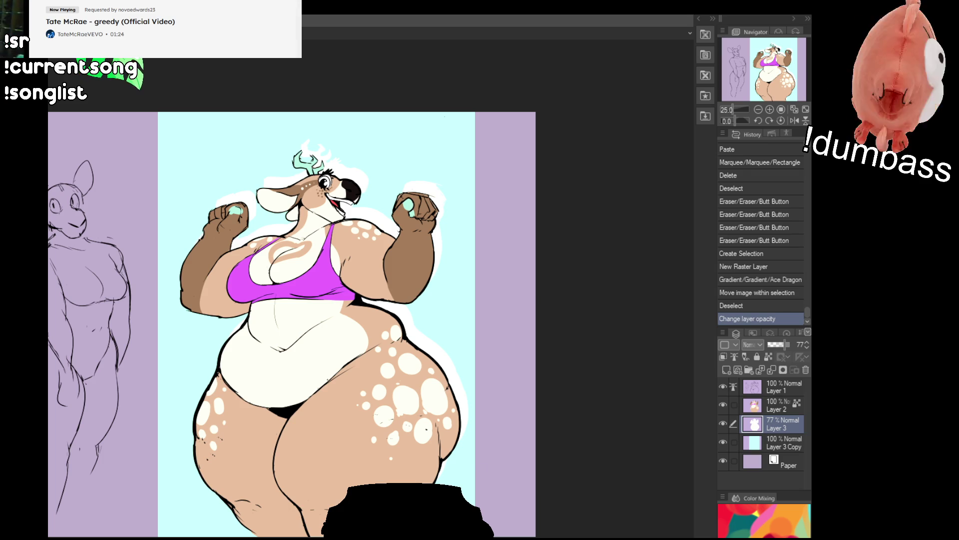
key("ctrl+z")
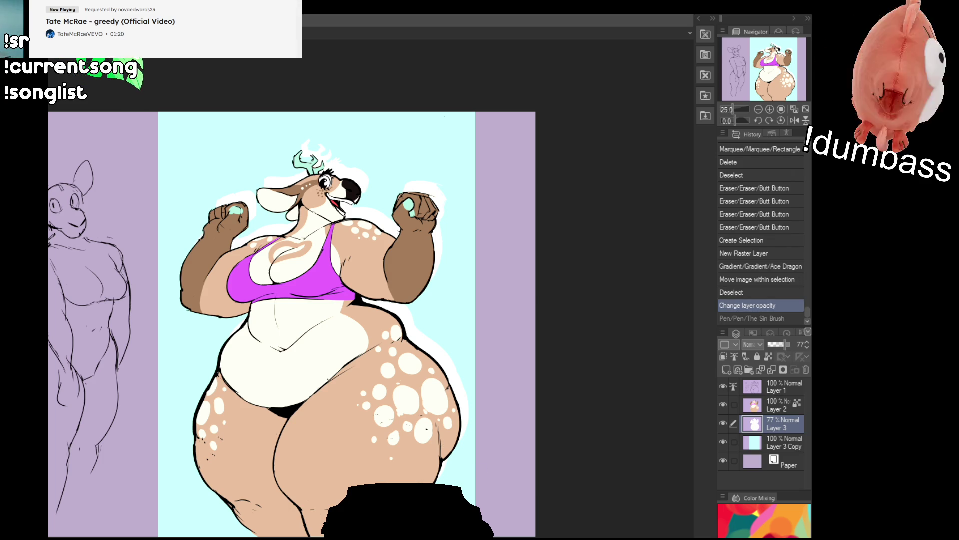
key("ctrl+y")
key("ctrl+y")
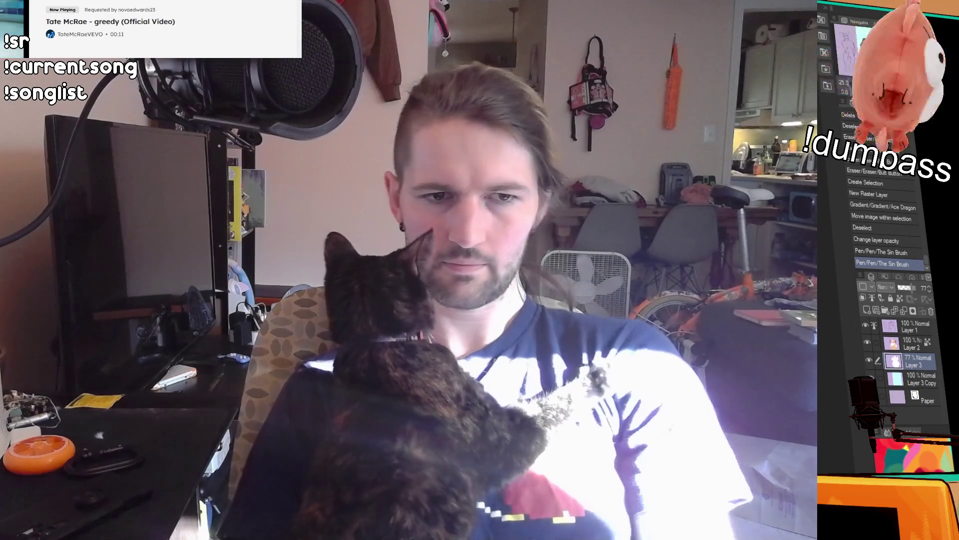
- Crop the canvas to the Layer 3 Copy background area, deselect, and flatten all layers into one
left_click(897, 378, "ctrl")
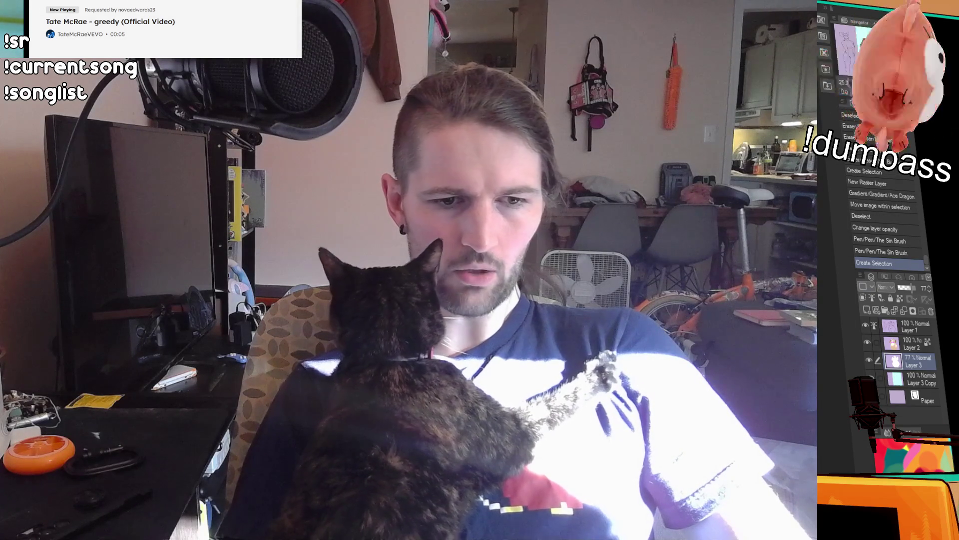
key("ctrl+shift+x")
key("ctrl+d")
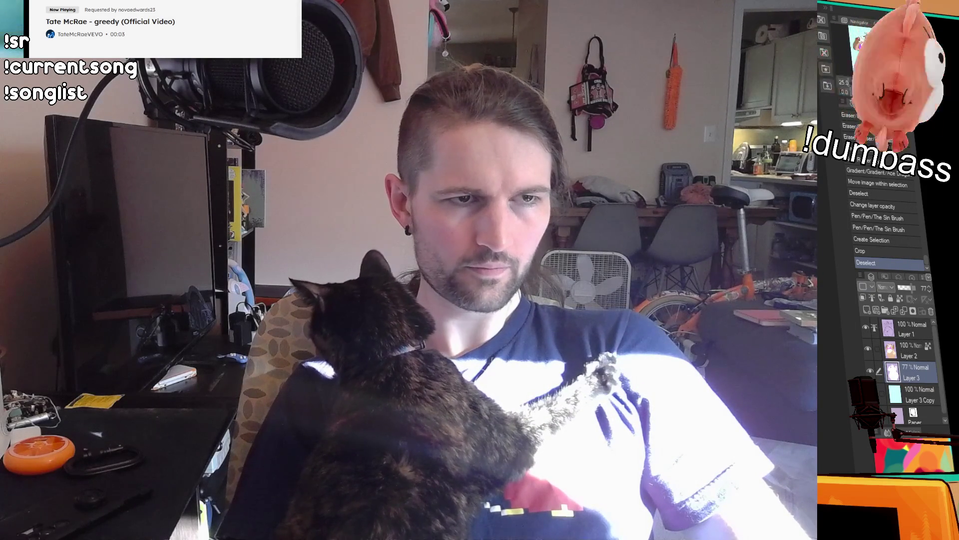
key("ctrl+shift+e")
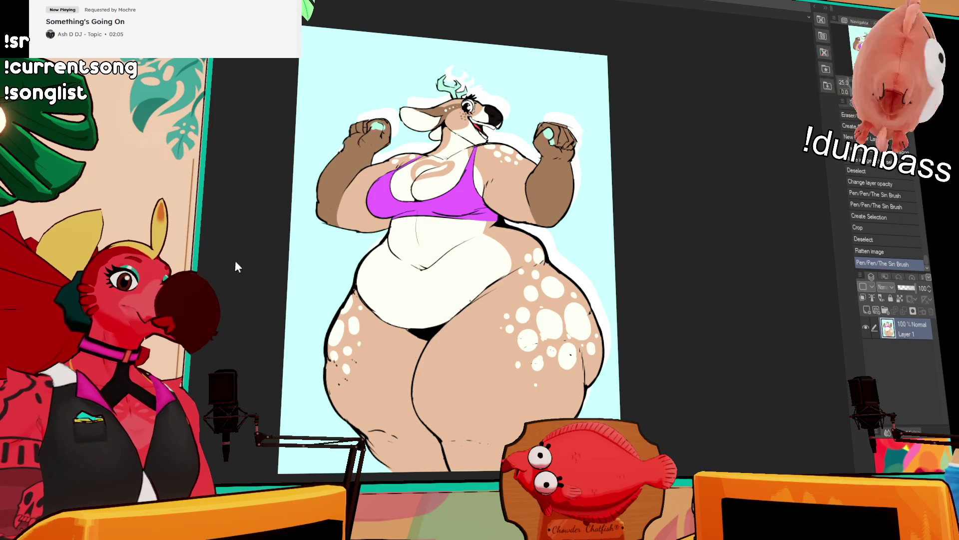
- Apply a smaller image resolution, then undo back to the uncropped, layered artwork
left_click(501, 157)
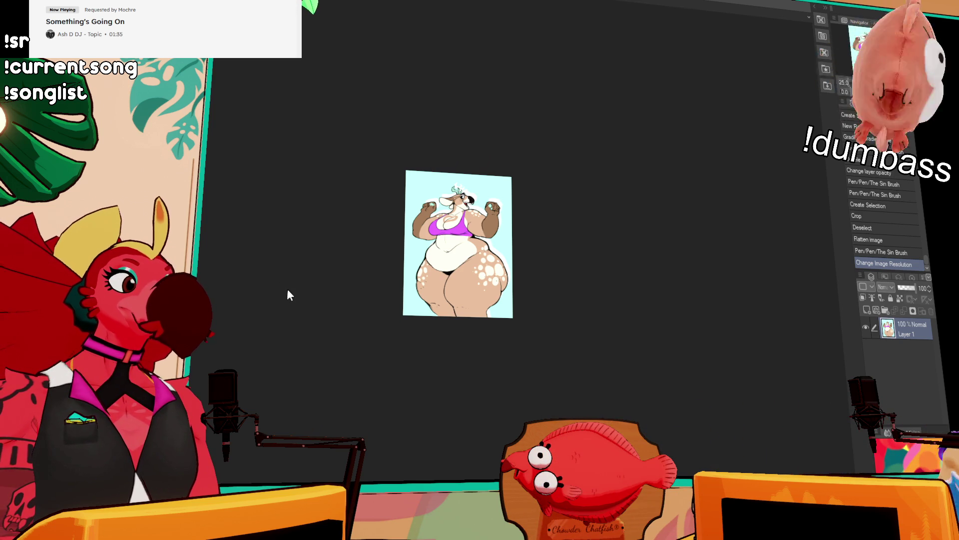
key("ctrl+z")
key("ctrl+z")
key("ctrl+z")
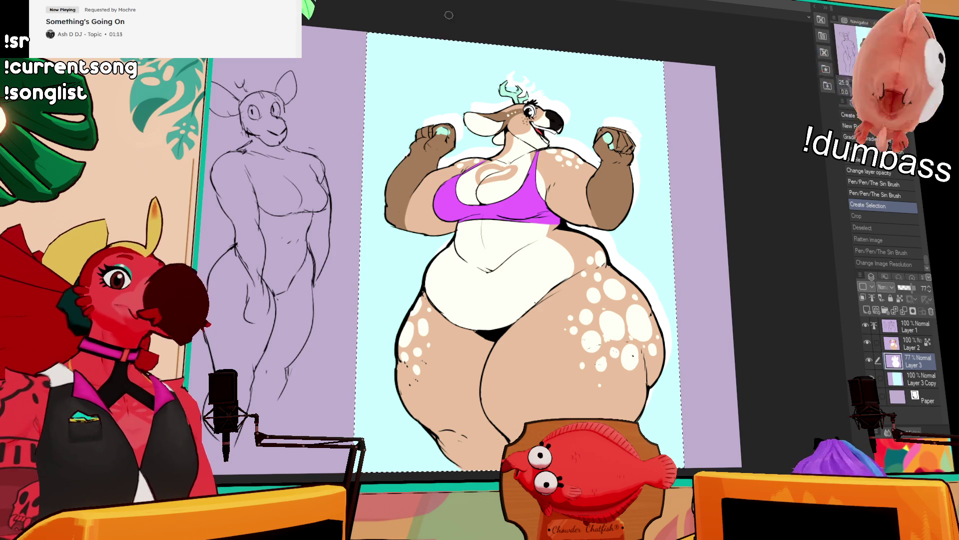
- Clear the canvas selection with Layer 2 active, then restore down the browser showing the Reddit post
left_click(880, 342)
key("ctrl+d")
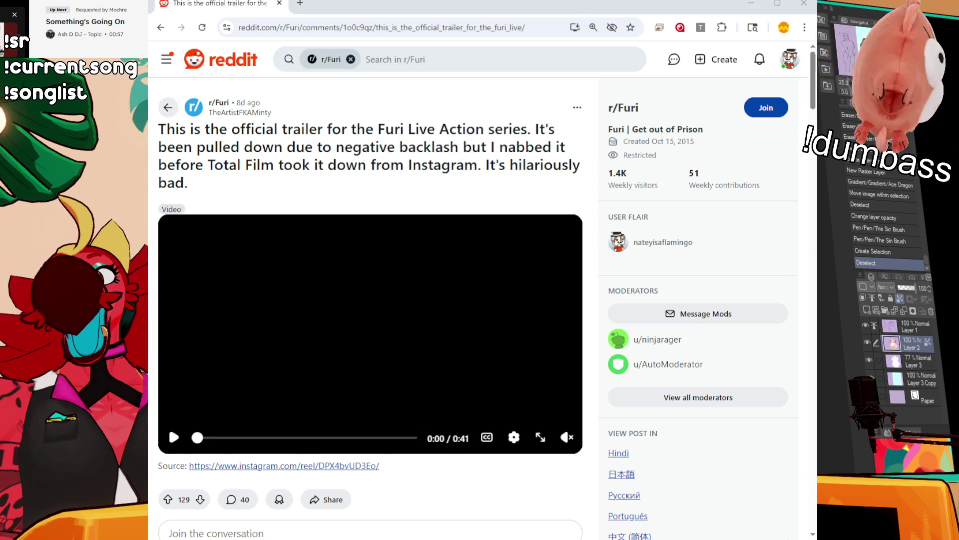
key("super+Down")
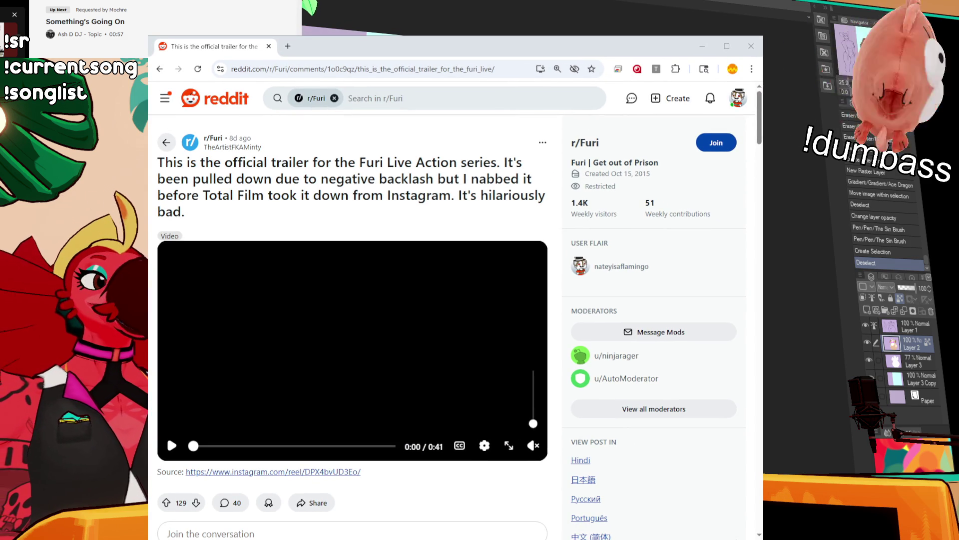
- Play the Furi live-action trailer video in full screen
left_click(509, 445)
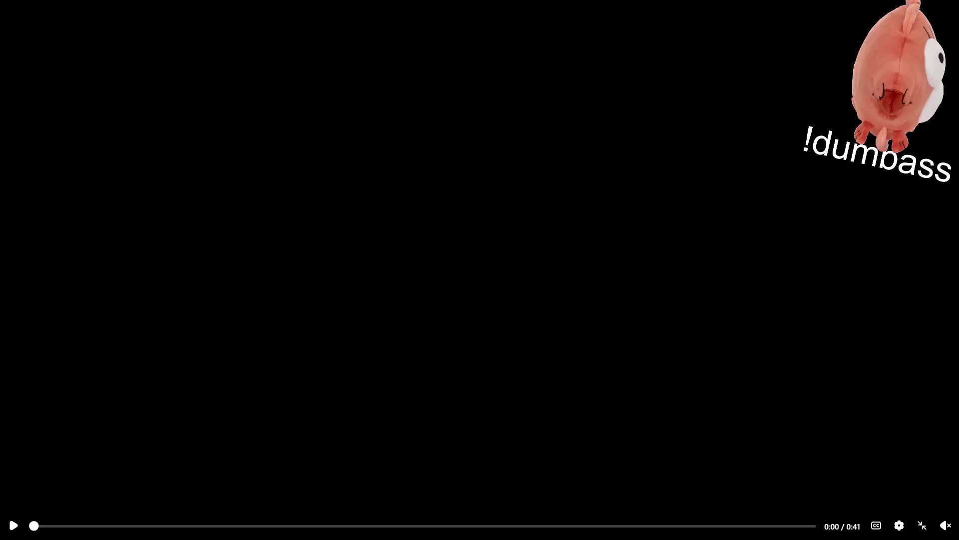
- Unmute the trailer and replay it from 0:24, pausing at the lakeside park scene
left_click(946, 480)
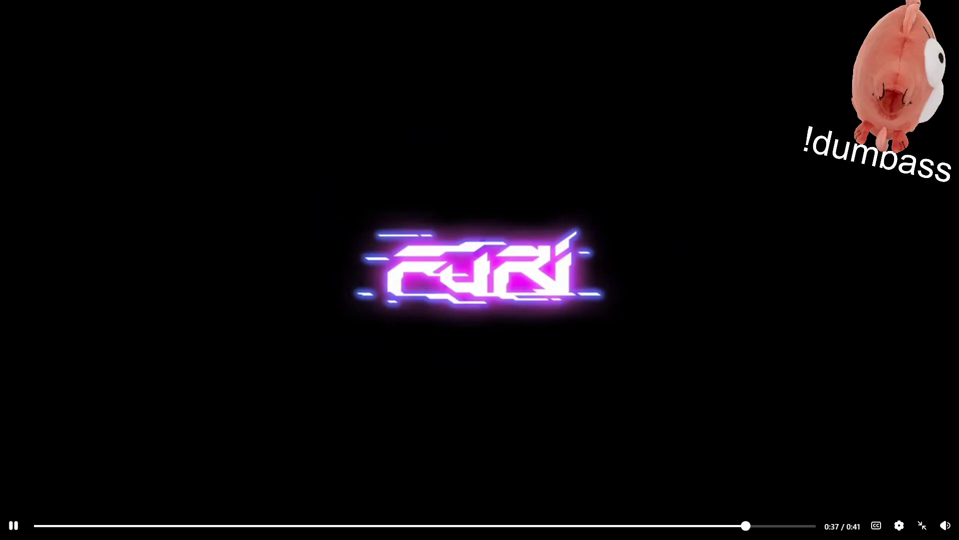
left_click(694, 338)
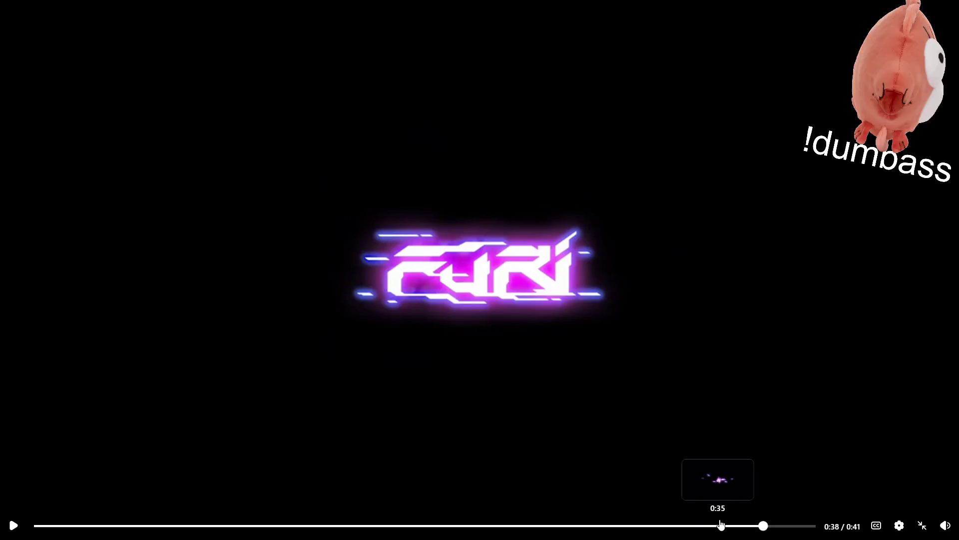
left_click(649, 525)
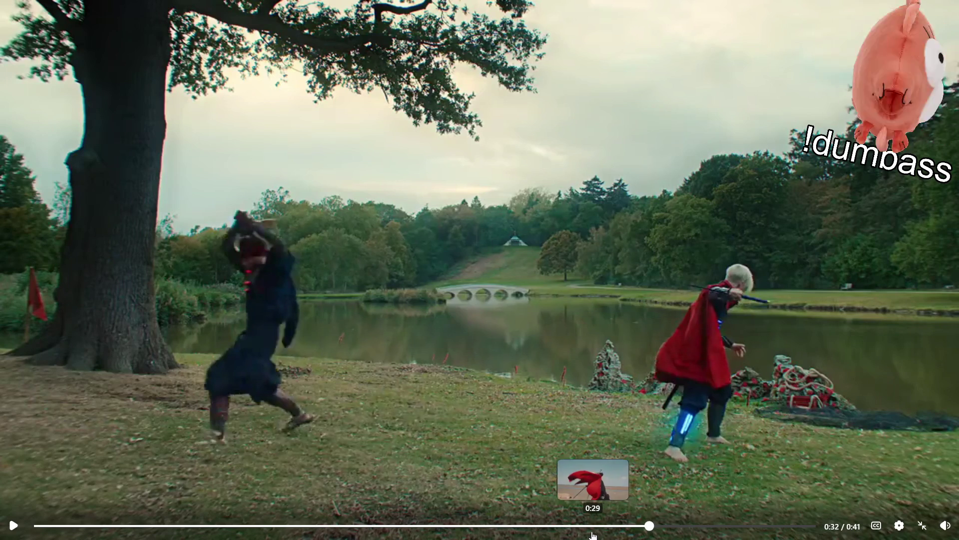
left_click(505, 525)
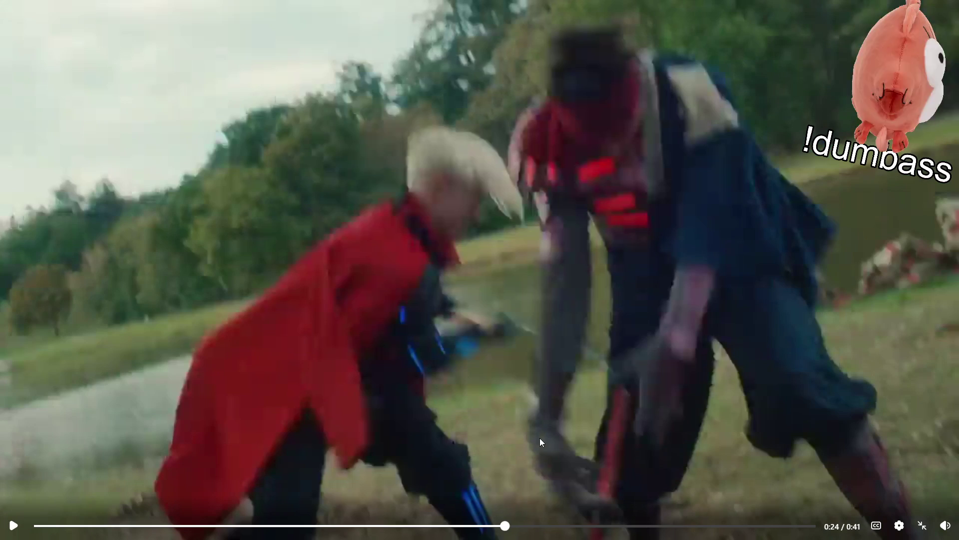
left_click(526, 425)
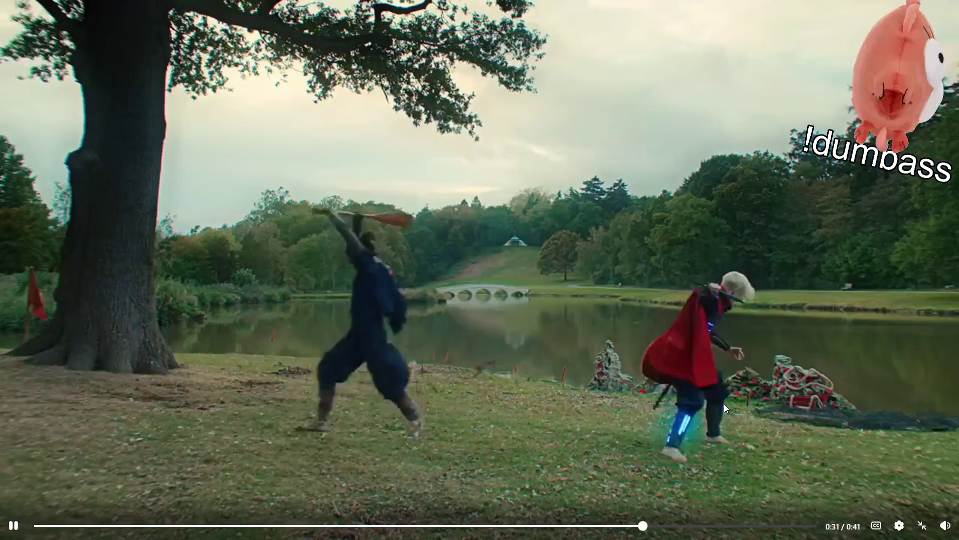
left_click(723, 403)
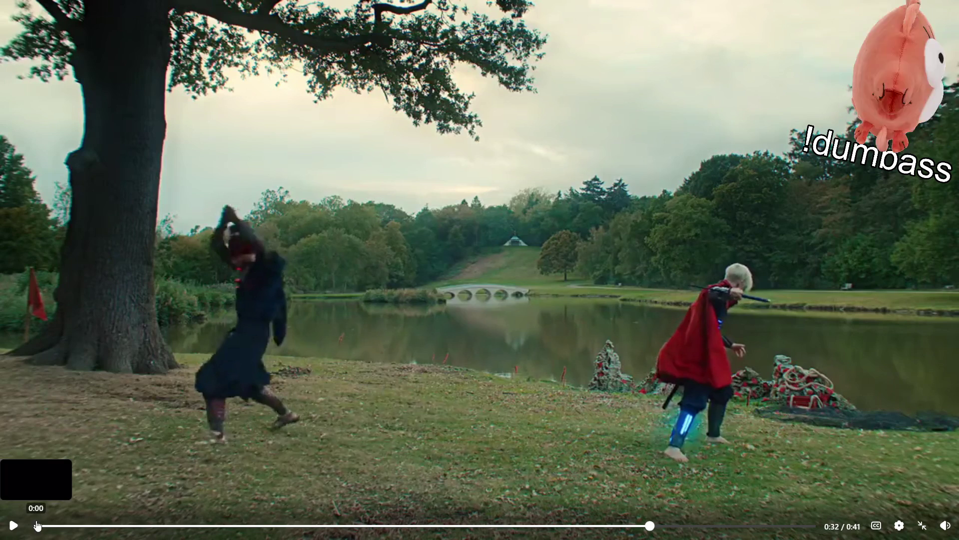
- Restart the trailer from the beginning, pause on the ending logo at 0:37, and leave full screen
left_click(37, 525)
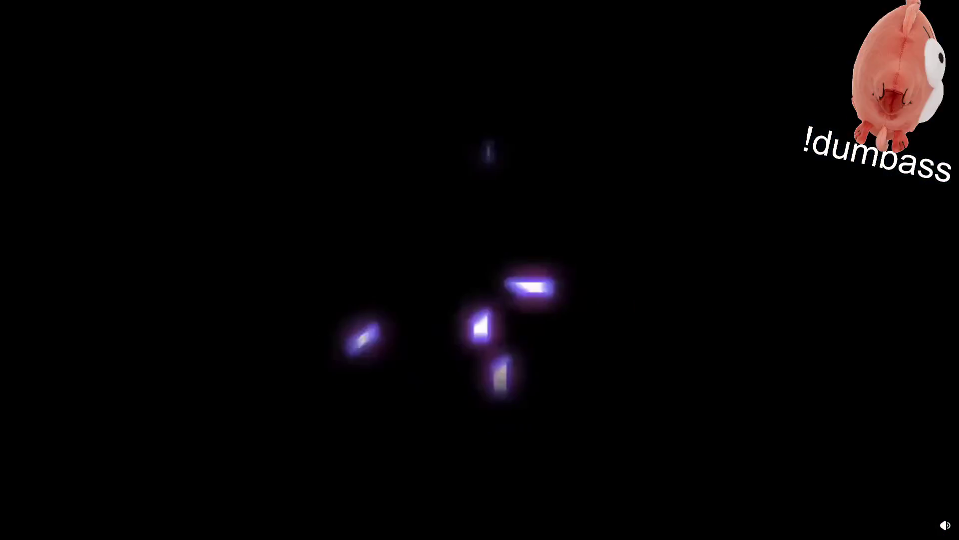
key("space")
left_click(918, 526)
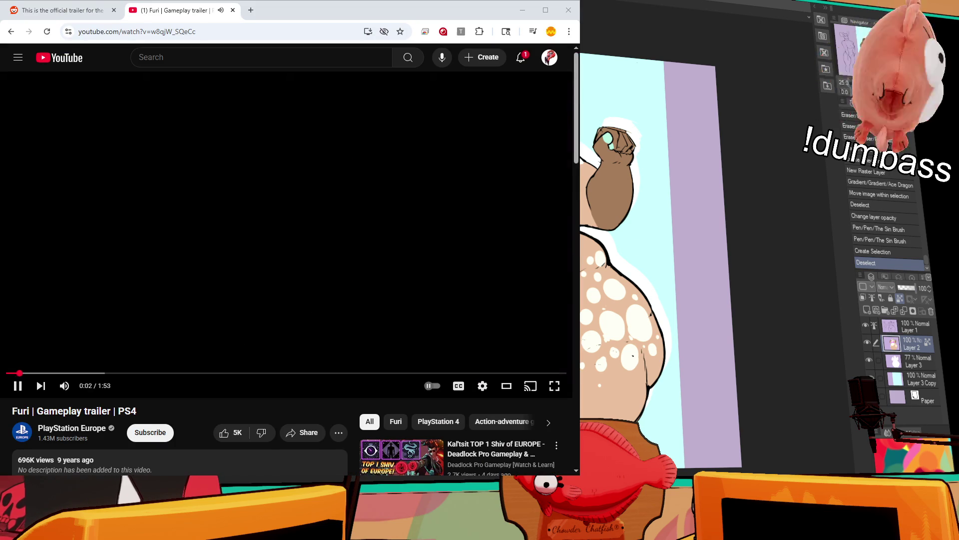
- Switch the YouTube Furi gameplay trailer to full screen with F
key("f")
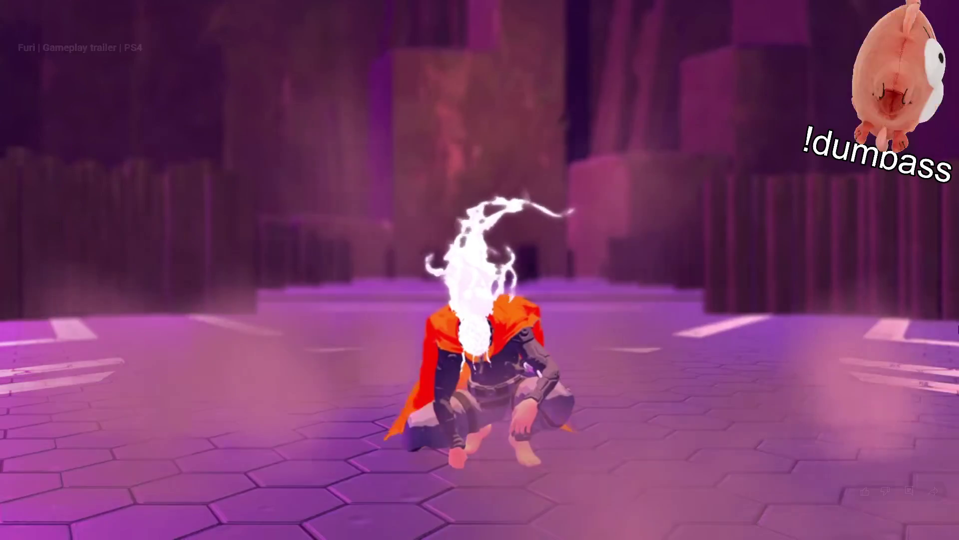
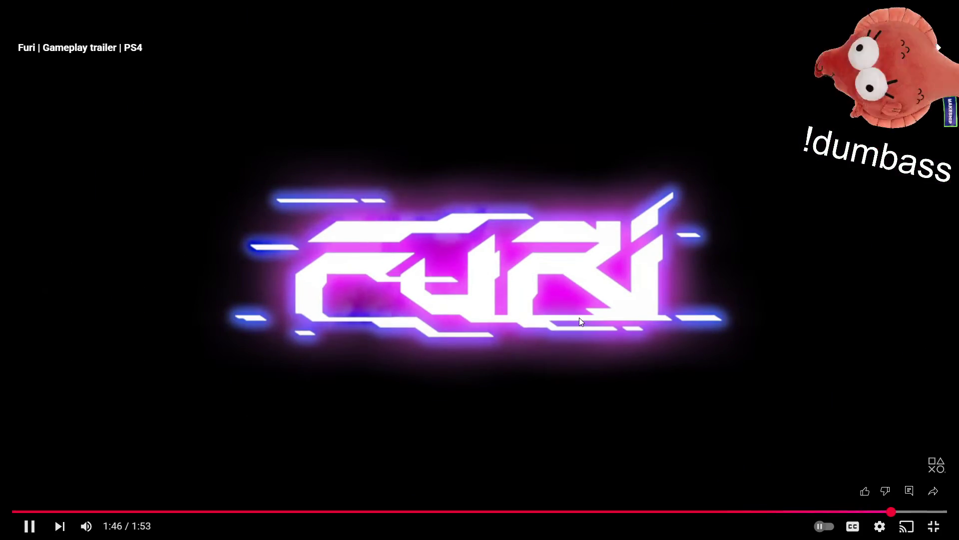
- Pause the fullscreen YouTube video and exit fullscreen to return to the canvas
left_click(580, 317)
key("Escape")
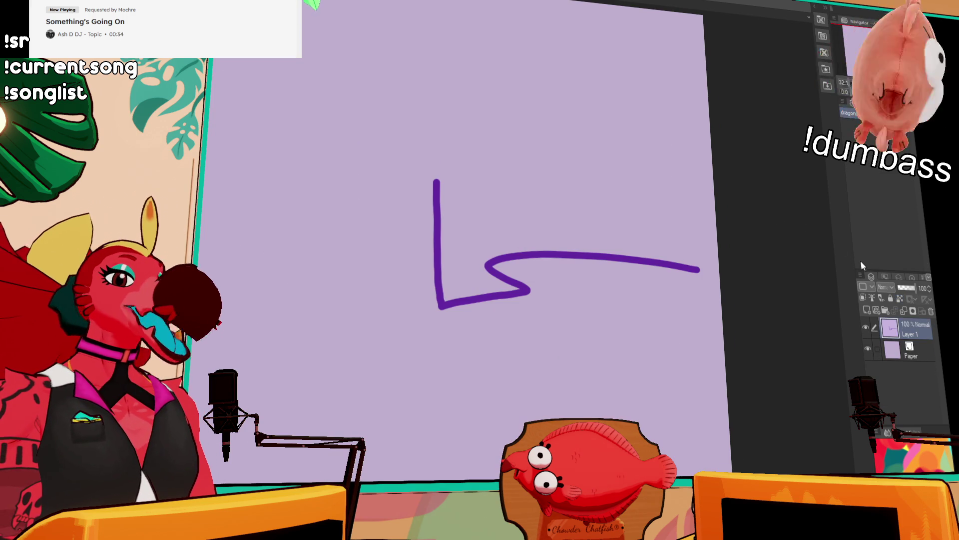
- Clear the purple test stroke from Layer 1, deselect, and reset the canvas view
key("ctrl+a")
key("Delete")
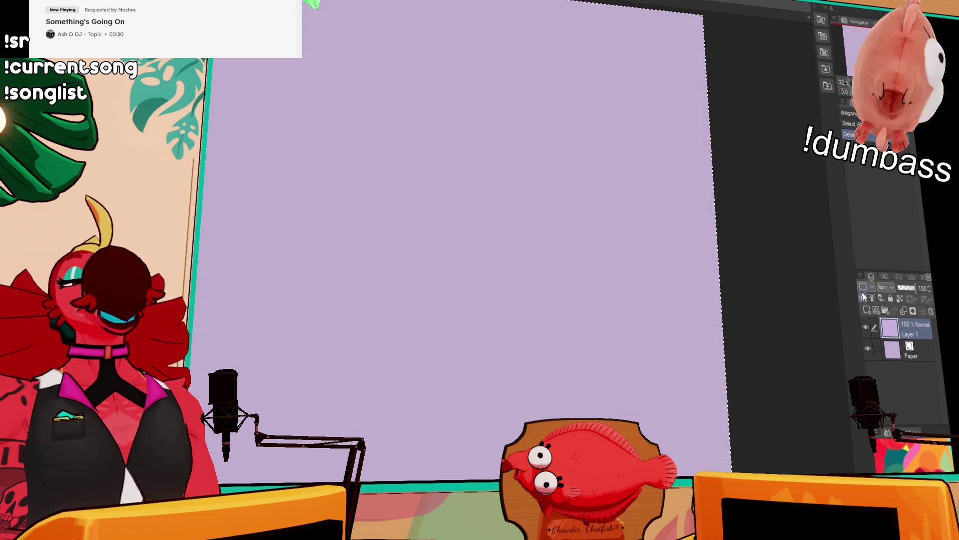
key("ctrl+d")
key("ctrl+0")
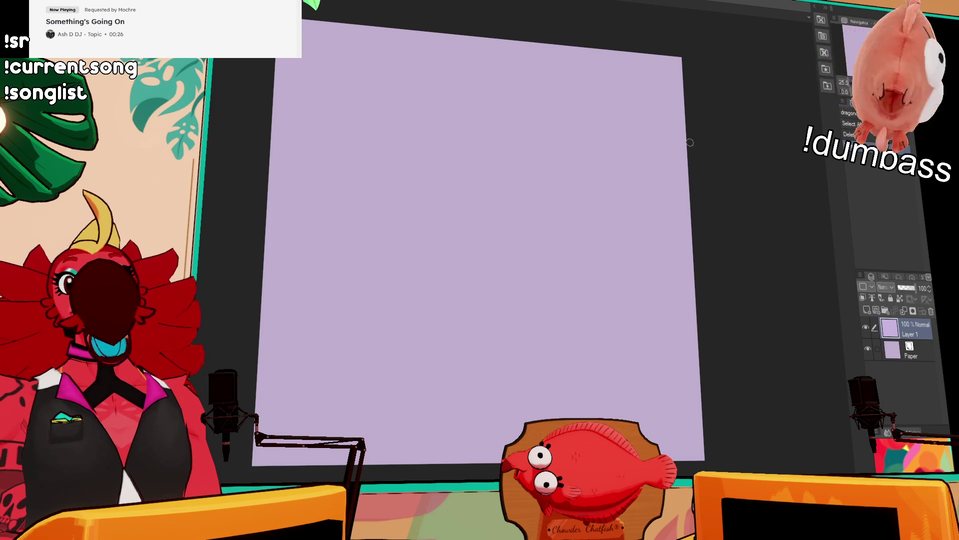
- Adjust the zoom, toggle the side palettes off and on, and draw a dark test curve
scroll(621, 188, "up", 1)
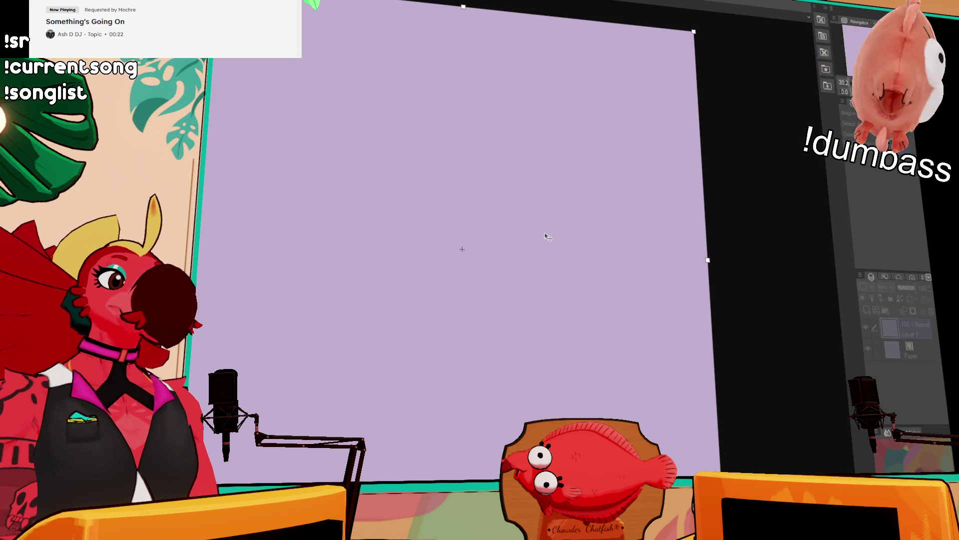
key("Tab")
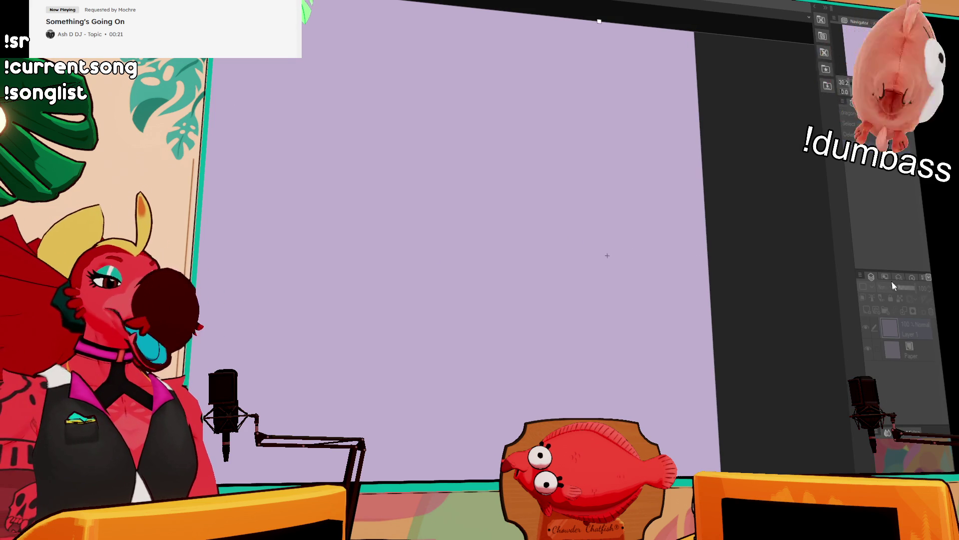
key("Tab")
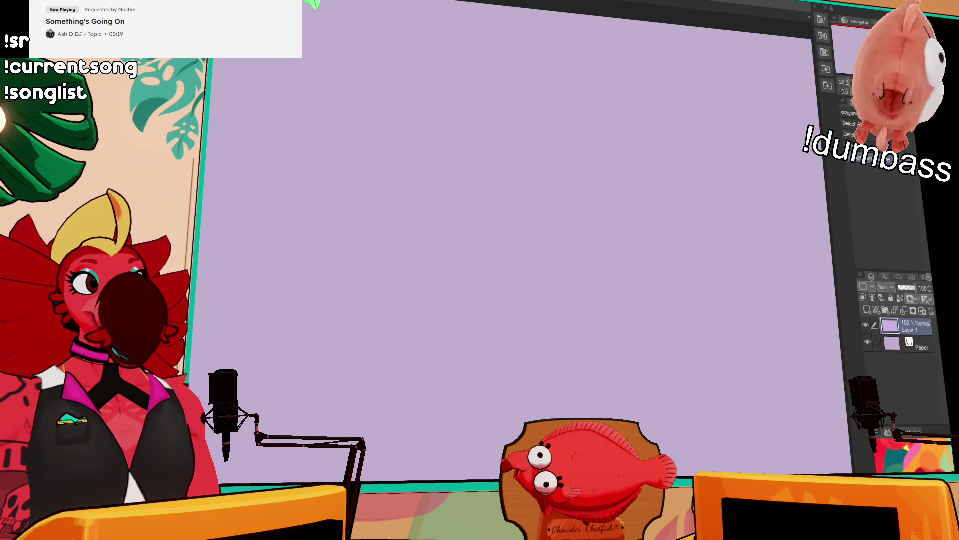
scroll(706, 97, "down", 2)
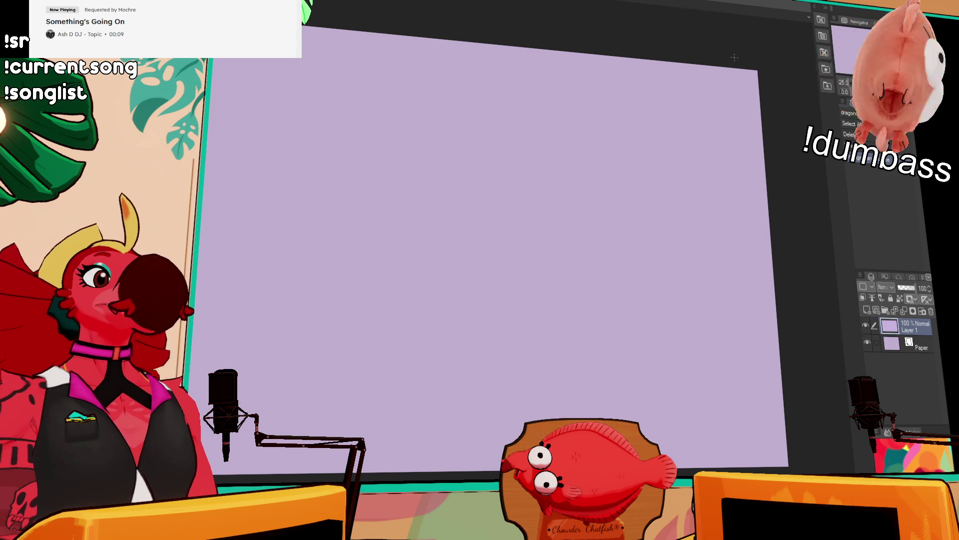
scroll(610, 257, "up", 3)
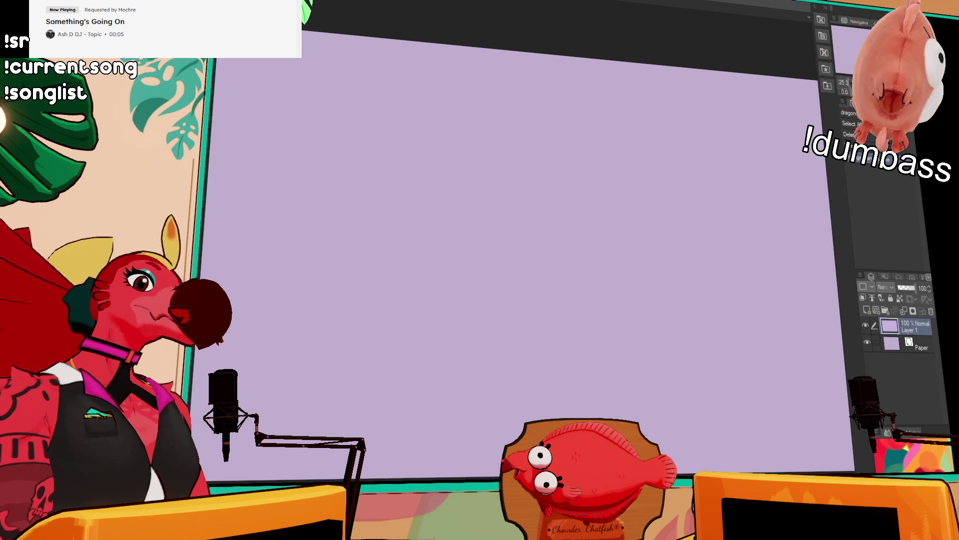
left_click_drag(559, 198, 550, 239)
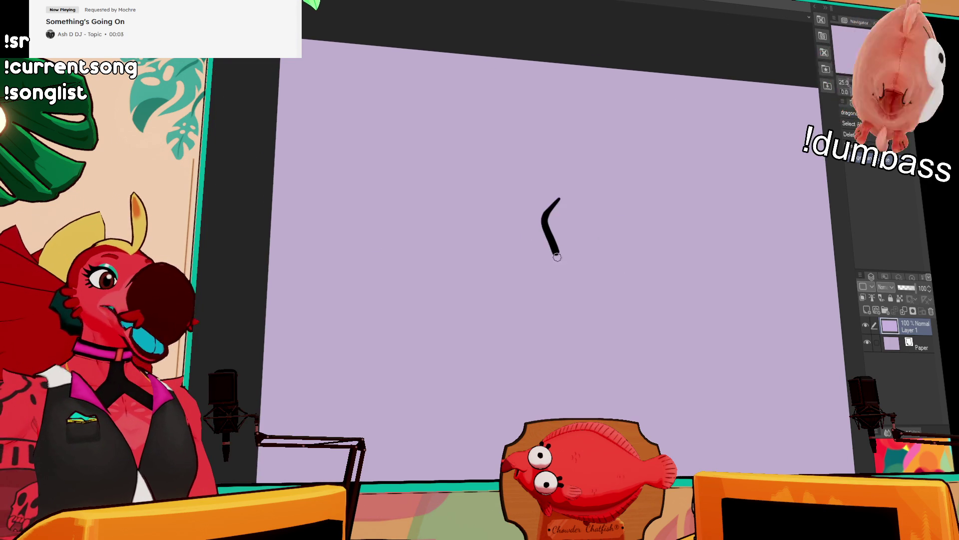
- Undo the dark test curve, then draw and undo another test stroke
key("ctrl+z")
left_click_drag(576, 164, 582, 197)
key("ctrl+z")
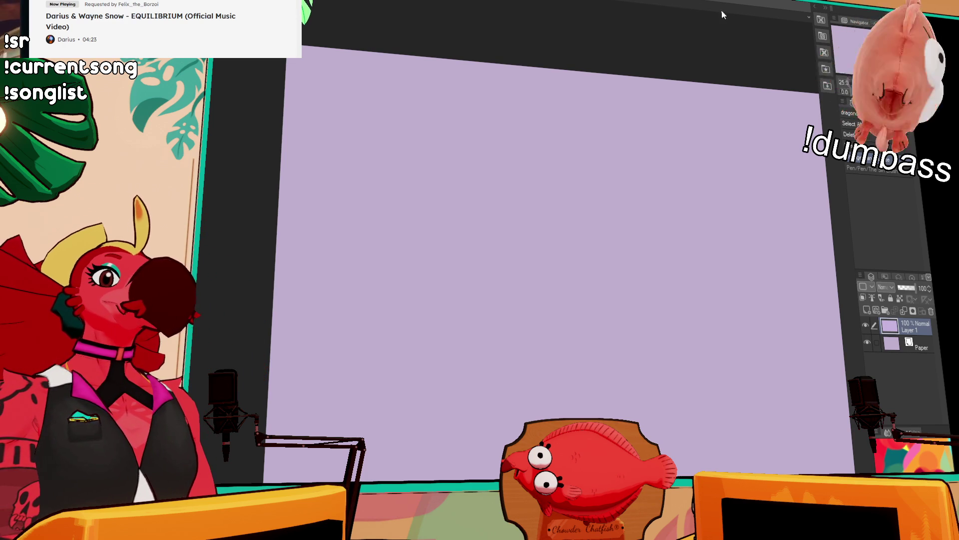
- Pan around the canvas and draw a small arc near its top
mouse_move(564, 201)
left_mouse_down()
mouse_move(604, 228)
mouse_move(619, 193)
left_mouse_up()
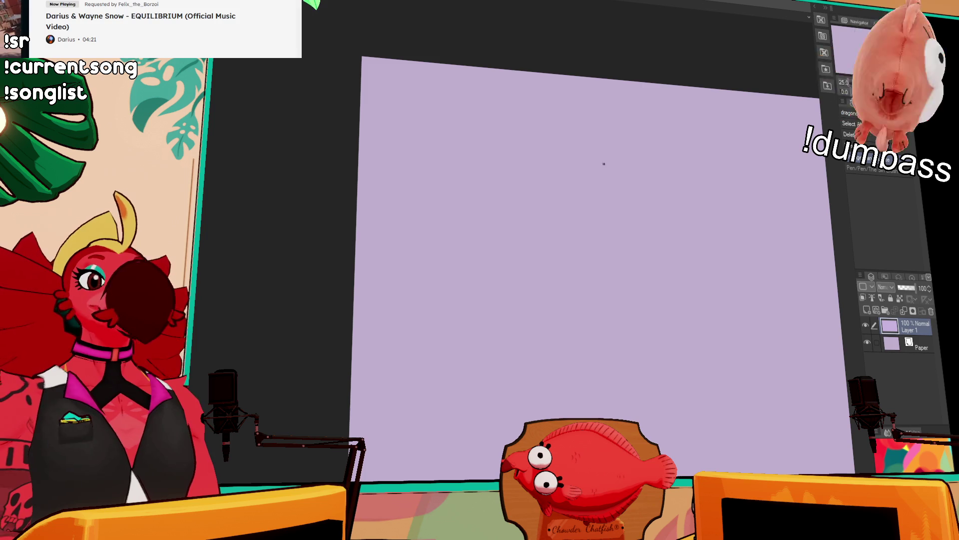
mouse_move(577, 152)
left_mouse_down()
mouse_move(544, 208)
mouse_move(508, 187)
left_mouse_up()
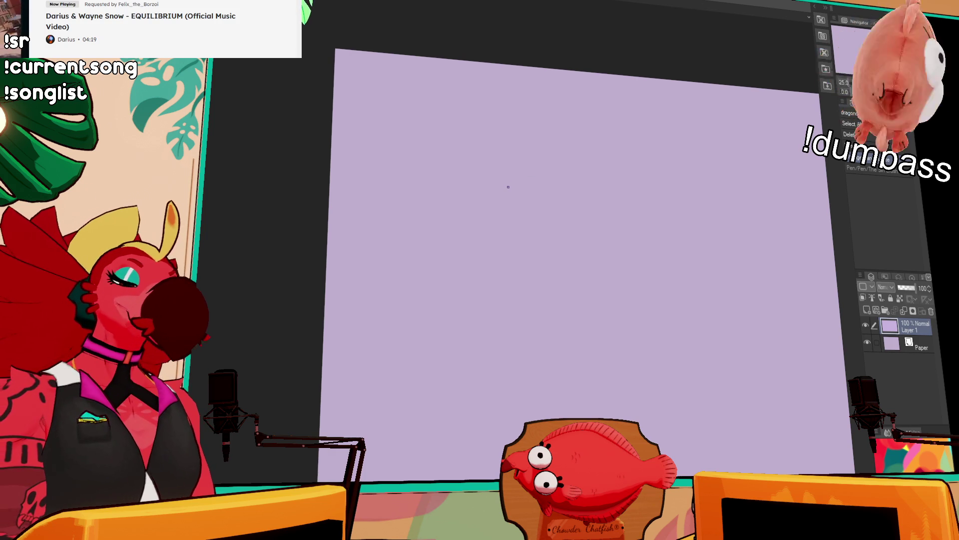
mouse_move(493, 117)
left_mouse_down()
mouse_move(503, 120)
mouse_move(495, 143)
left_mouse_up()
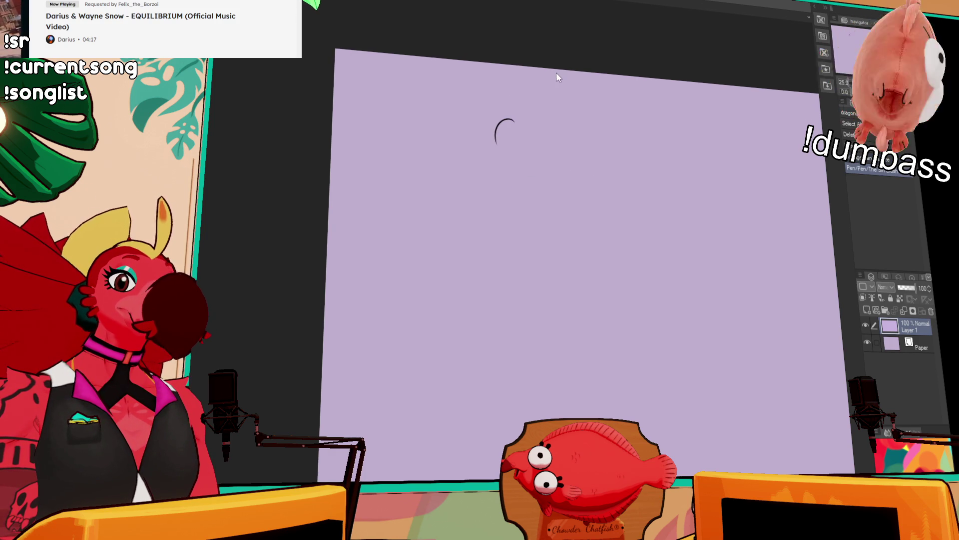